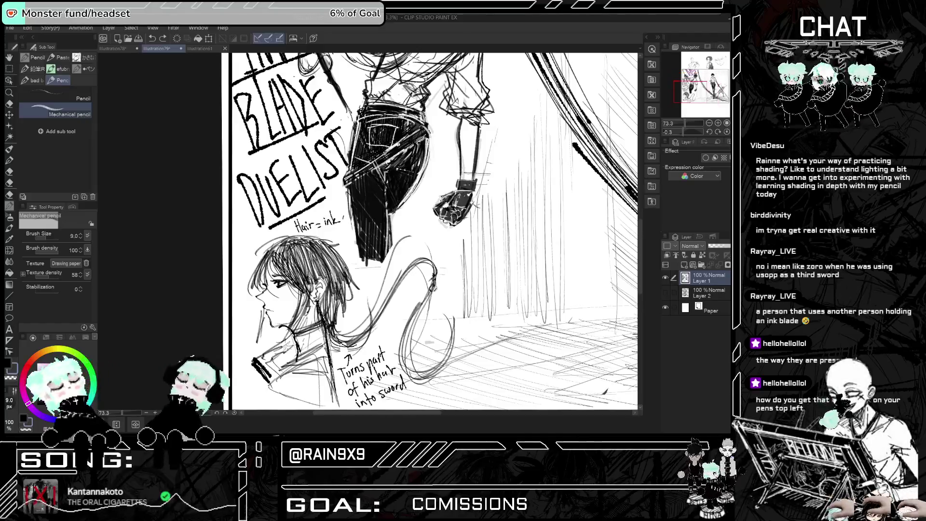
Zoom out to show the whole DAY 2 panel, then zoom in on the backpack boy and face sketch above it.
{"action": "key", "text": "ctrl+minus"}
{"action": "key", "text": "ctrl+minus"}
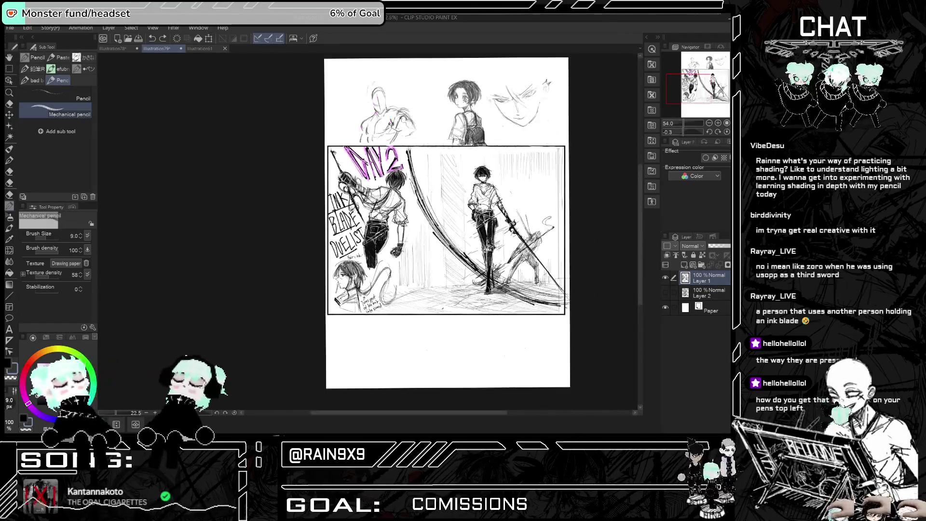
{"action": "scroll", "coordinate": [572, 261], "scroll_direction": "up", "scroll_amount": 3}
{"action": "scroll", "coordinate": [572, 261], "scroll_direction": "up", "scroll_amount": 1}
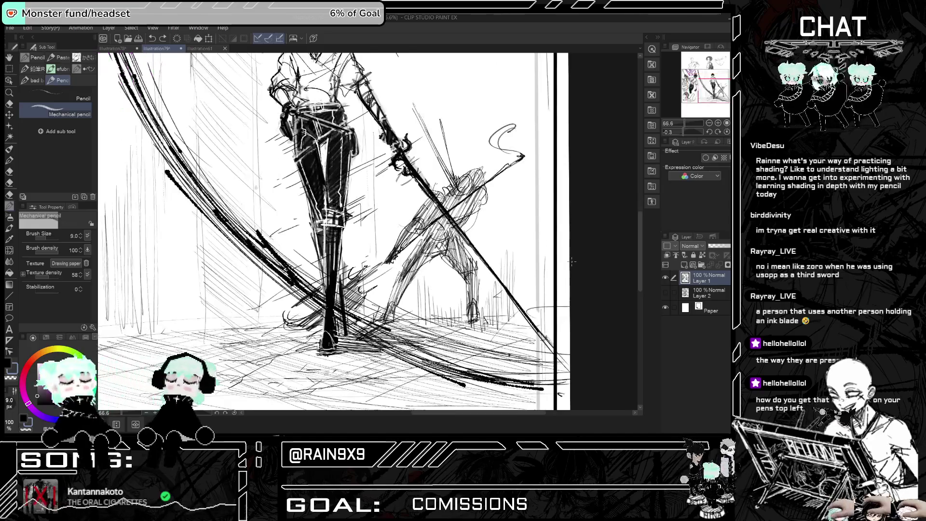
{"action": "scroll", "coordinate": [579, 259], "scroll_direction": "down", "scroll_amount": 4}
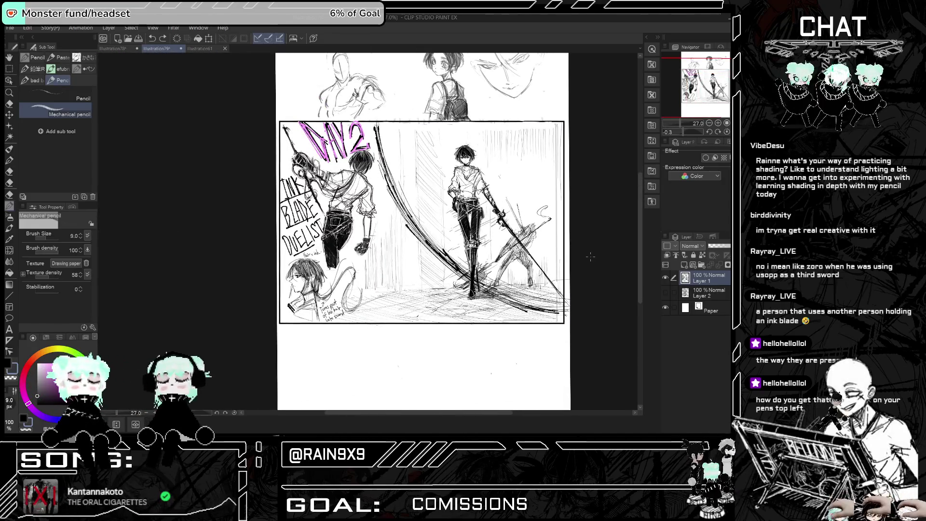
{"action": "scroll", "coordinate": [591, 257], "scroll_direction": "down", "scroll_amount": 1}
{"action": "scroll", "coordinate": [572, 160], "scroll_direction": "up", "scroll_amount": 3}
{"action": "scroll", "coordinate": [573, 160], "scroll_direction": "up", "scroll_amount": 3}
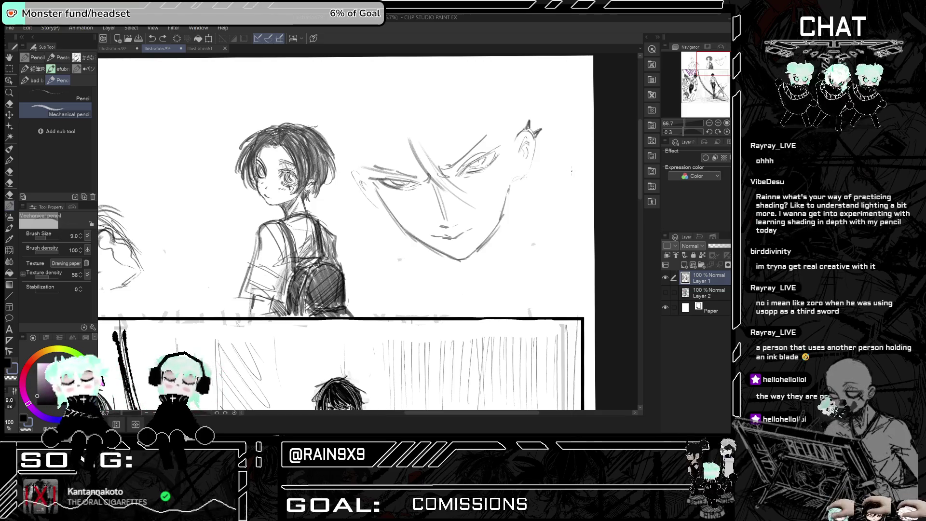
Darken the neck line below the sharp-eyed face with the softer pencil, checking it in a mirrored view.
{"action": "left_click", "coordinate": [85, 97]}
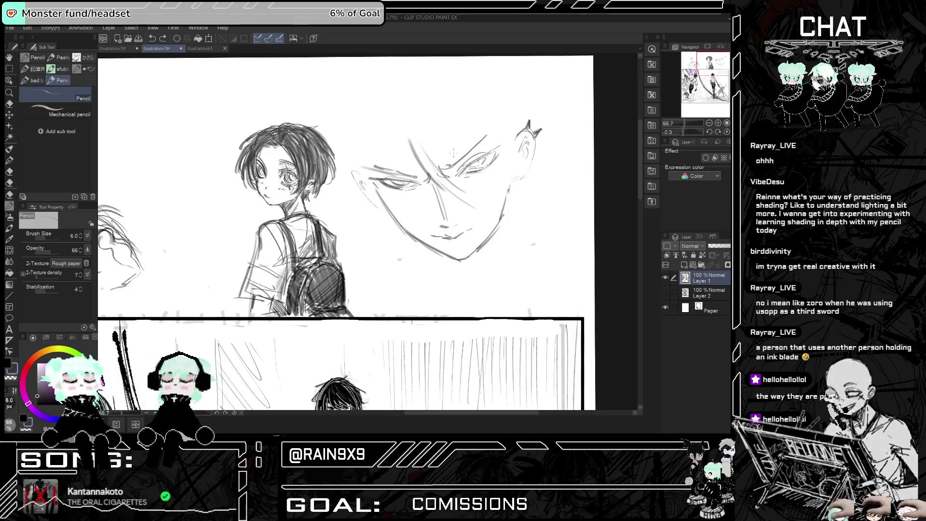
{"action": "left_click_drag", "start_coordinate": [494, 258], "coordinate": [501, 224]}
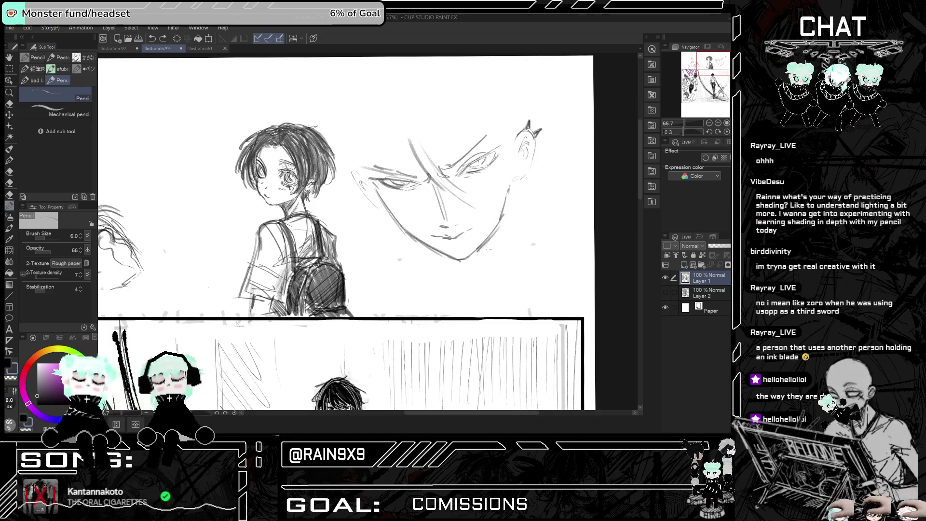
{"action": "left_click_drag", "start_coordinate": [415, 244], "coordinate": [440, 295]}
{"action": "left_click_drag", "start_coordinate": [423, 261], "coordinate": [434, 284]}
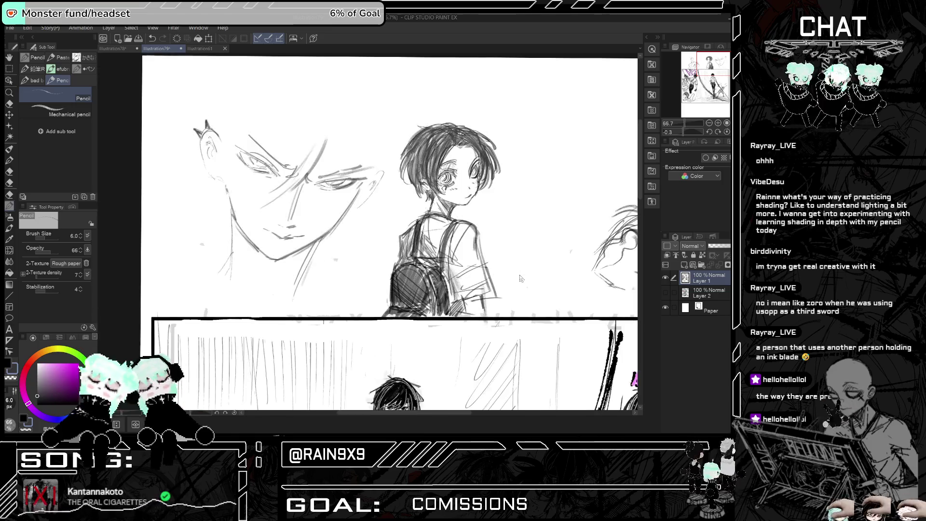
{"action": "key", "text": "h"}
{"action": "key", "text": "h"}
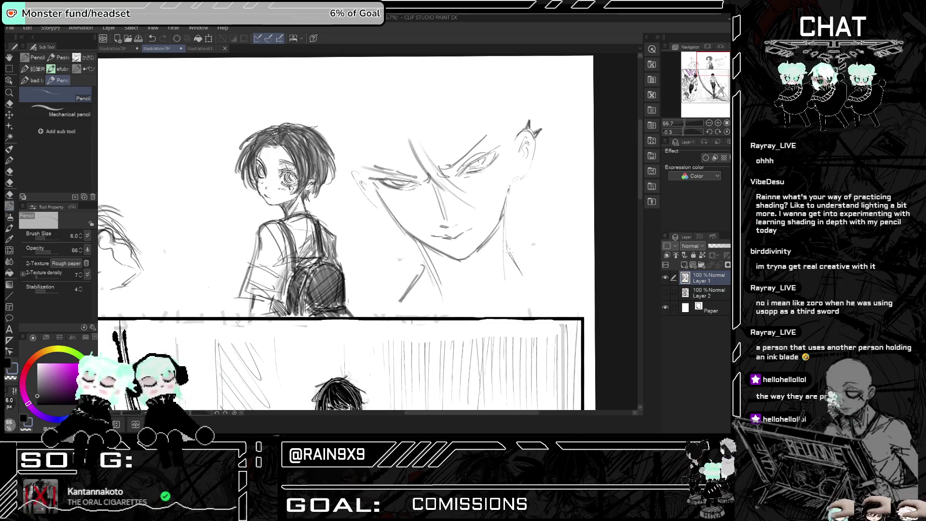
{"action": "key", "text": "h"}
{"action": "key", "text": "h"}
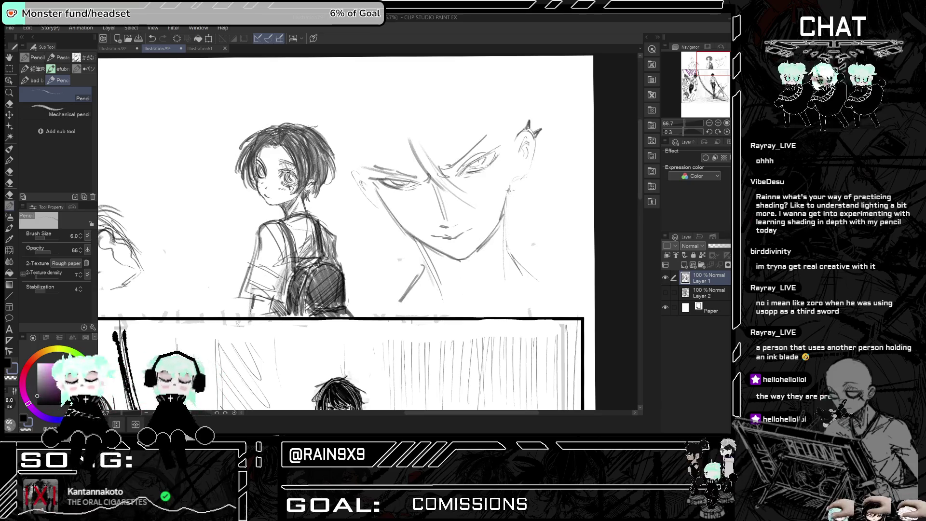
{"action": "left_click_drag", "start_coordinate": [510, 191], "coordinate": [505, 248]}
{"action": "key", "text": "ctrl+z"}
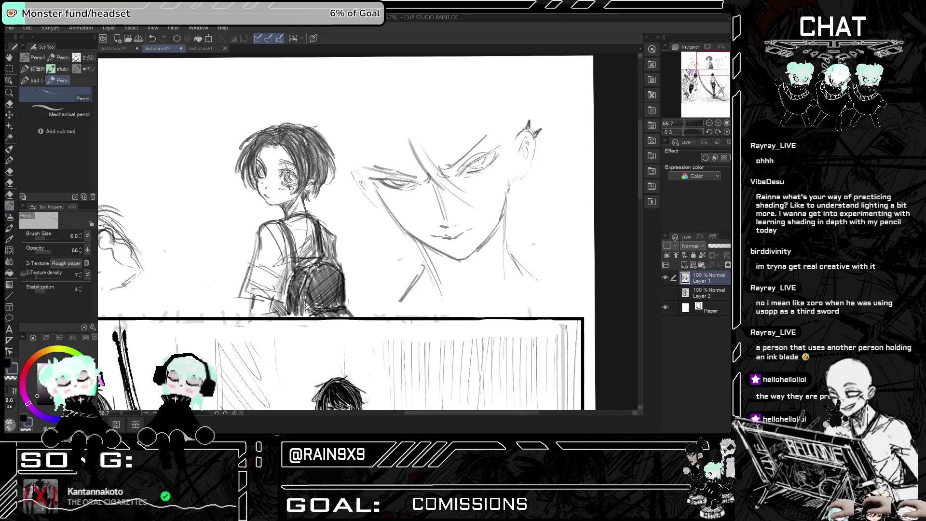
{"action": "scroll", "coordinate": [475, 304], "scroll_direction": "down", "scroll_amount": 3}
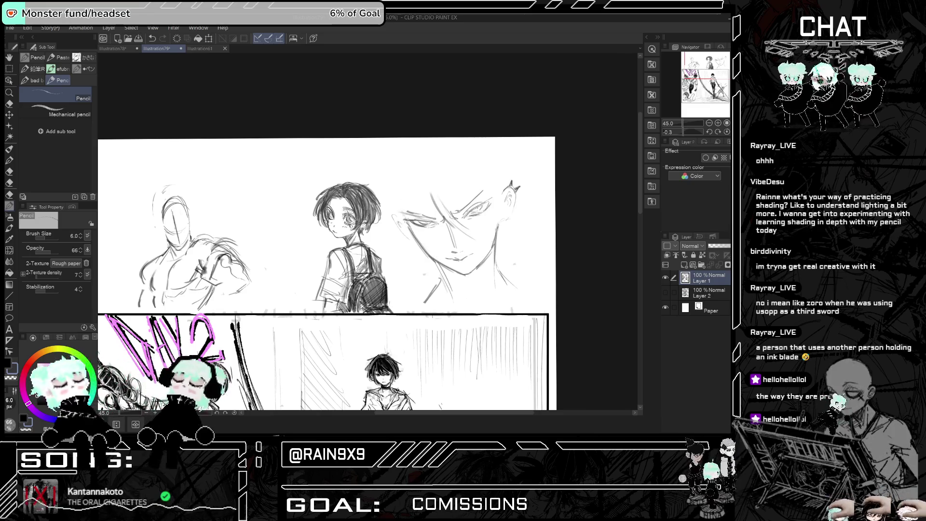
Draw the sharp-eyed face's head outline and back-of-head curve.
{"action": "left_click_drag", "start_coordinate": [412, 226], "coordinate": [396, 172]}
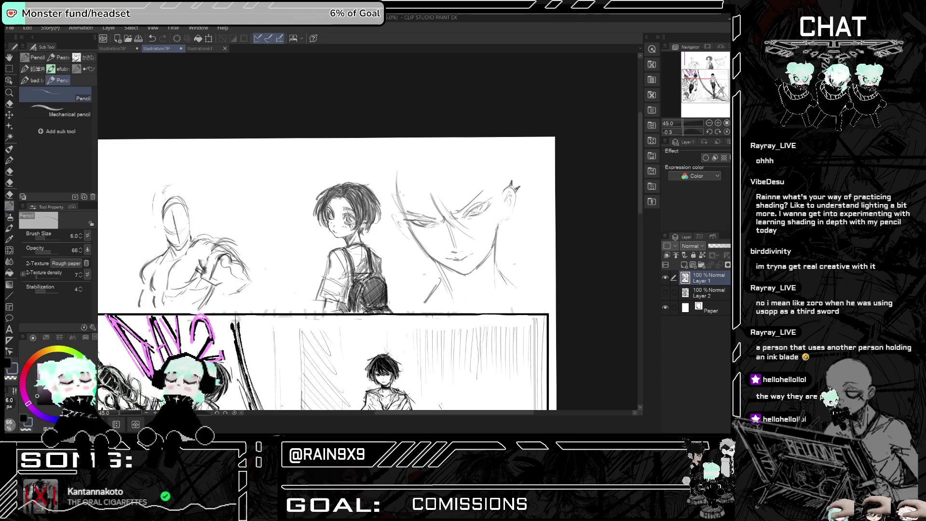
{"action": "left_click_drag", "start_coordinate": [395, 210], "coordinate": [419, 147]}
{"action": "left_click_drag", "start_coordinate": [391, 211], "coordinate": [413, 140]}
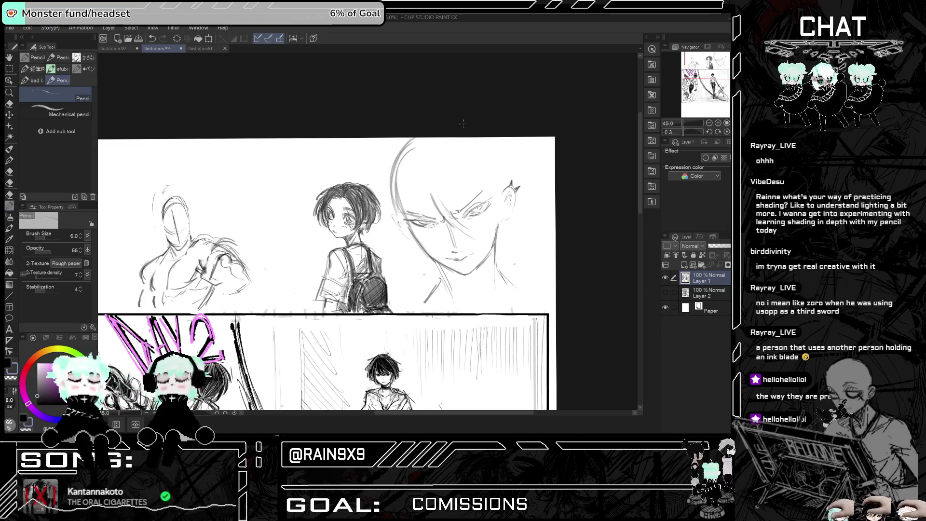
{"action": "left_click_drag", "start_coordinate": [475, 144], "coordinate": [503, 183]}
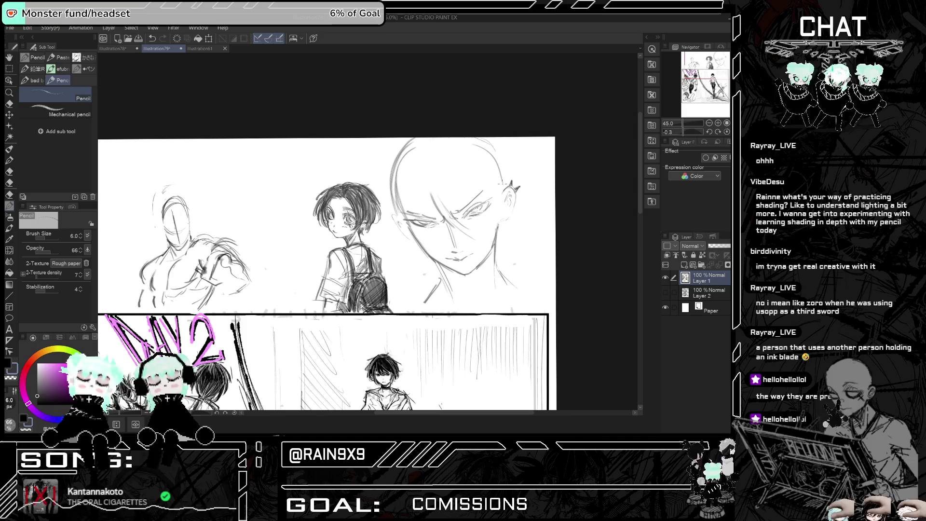
{"action": "left_click_drag", "start_coordinate": [480, 139], "coordinate": [503, 192]}
{"action": "key", "text": "h"}
{"action": "key", "text": "h"}
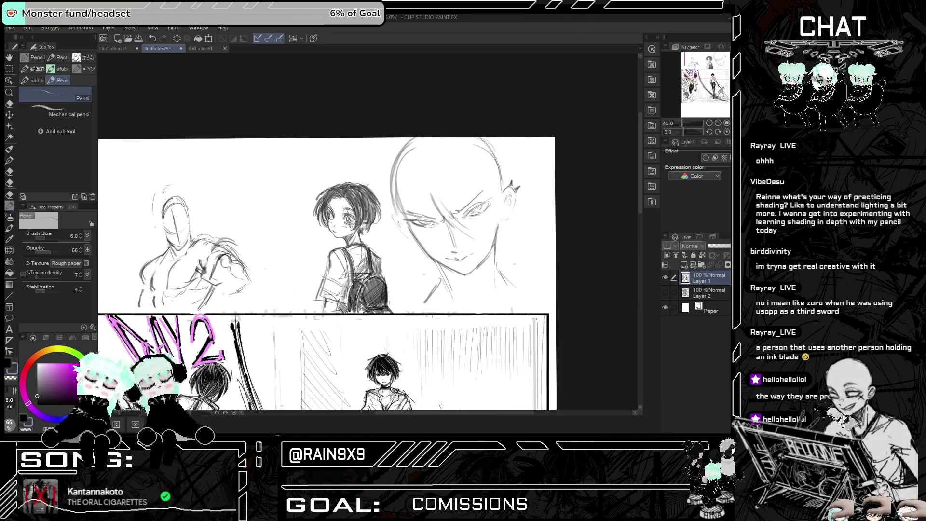
{"action": "left_click_drag", "start_coordinate": [495, 143], "coordinate": [501, 184]}
Add hair strands across the forehead and down both sides of the face.
{"action": "left_click_drag", "start_coordinate": [413, 163], "coordinate": [431, 227]}
{"action": "mouse_move", "coordinate": [437, 180]}
{"action": "left_mouse_down"}
{"action": "mouse_move", "coordinate": [457, 216]}
{"action": "mouse_move", "coordinate": [482, 222]}
{"action": "left_mouse_up"}
{"action": "left_click_drag", "start_coordinate": [453, 173], "coordinate": [497, 248]}
{"action": "left_click_drag", "start_coordinate": [489, 187], "coordinate": [498, 246]}
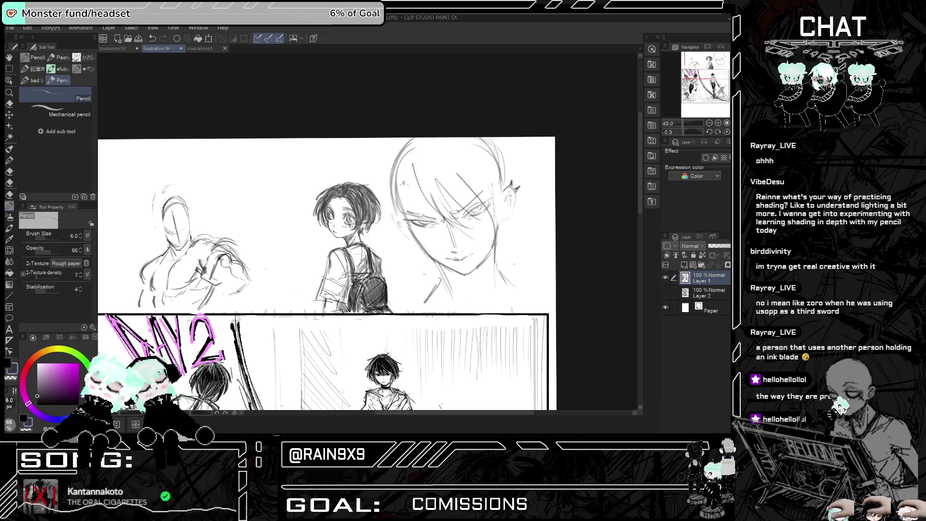
{"action": "left_click_drag", "start_coordinate": [416, 184], "coordinate": [400, 273]}
{"action": "left_click_drag", "start_coordinate": [399, 223], "coordinate": [406, 260]}
{"action": "left_click_drag", "start_coordinate": [406, 185], "coordinate": [393, 256]}
{"action": "mouse_move", "coordinate": [398, 188]}
{"action": "left_mouse_down"}
{"action": "mouse_move", "coordinate": [394, 238]}
{"action": "mouse_move", "coordinate": [385, 231]}
{"action": "mouse_move", "coordinate": [400, 252]}
{"action": "left_mouse_up"}
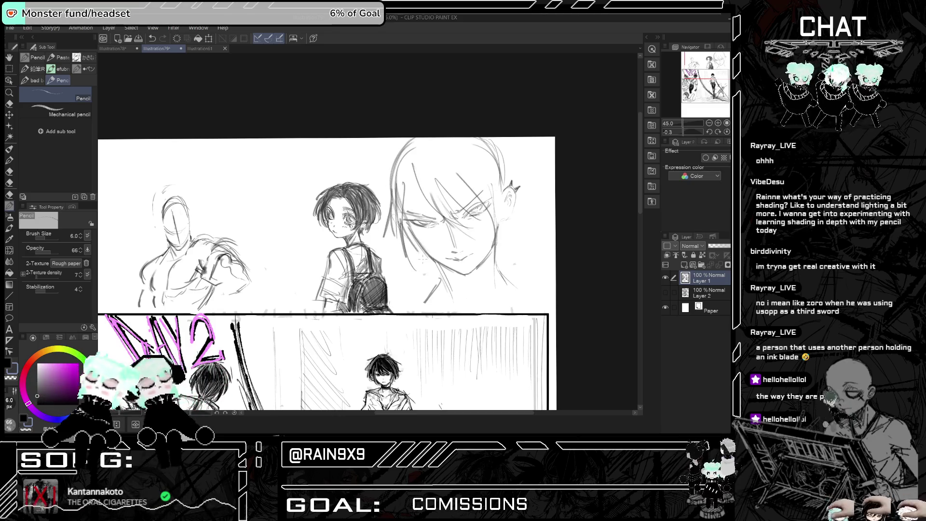
{"action": "mouse_move", "coordinate": [511, 194]}
{"action": "left_mouse_down"}
{"action": "mouse_move", "coordinate": [501, 243]}
{"action": "mouse_move", "coordinate": [465, 292]}
{"action": "left_mouse_up"}
Hatch the neck and chin, and refine the face's left contour and forehead hair.
{"action": "mouse_move", "coordinate": [485, 256]}
{"action": "left_mouse_down"}
{"action": "mouse_move", "coordinate": [457, 298]}
{"action": "mouse_move", "coordinate": [435, 273]}
{"action": "left_mouse_up"}
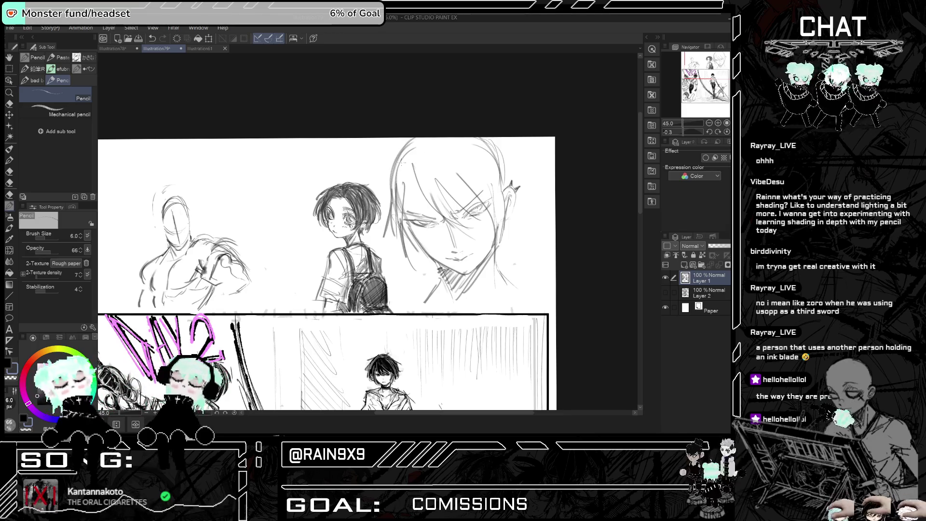
{"action": "left_click_drag", "start_coordinate": [405, 151], "coordinate": [380, 224]}
{"action": "left_click_drag", "start_coordinate": [451, 183], "coordinate": [405, 224]}
{"action": "left_click_drag", "start_coordinate": [432, 150], "coordinate": [414, 218]}
{"action": "key", "text": "h"}
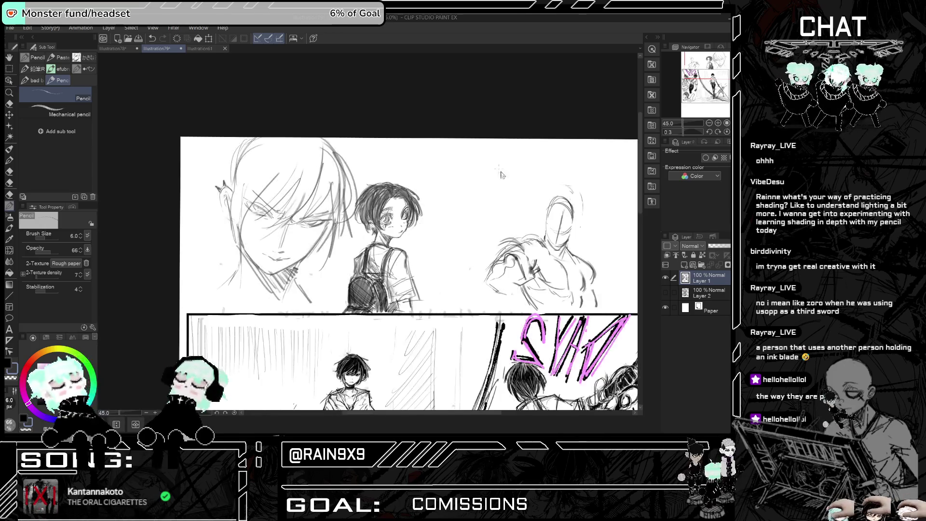
{"action": "key", "text": "h"}
Add more hair strands on the right side, top and left of the head, removing strays.
{"action": "left_click_drag", "start_coordinate": [502, 154], "coordinate": [523, 193]}
{"action": "left_click_drag", "start_coordinate": [499, 142], "coordinate": [519, 177]}
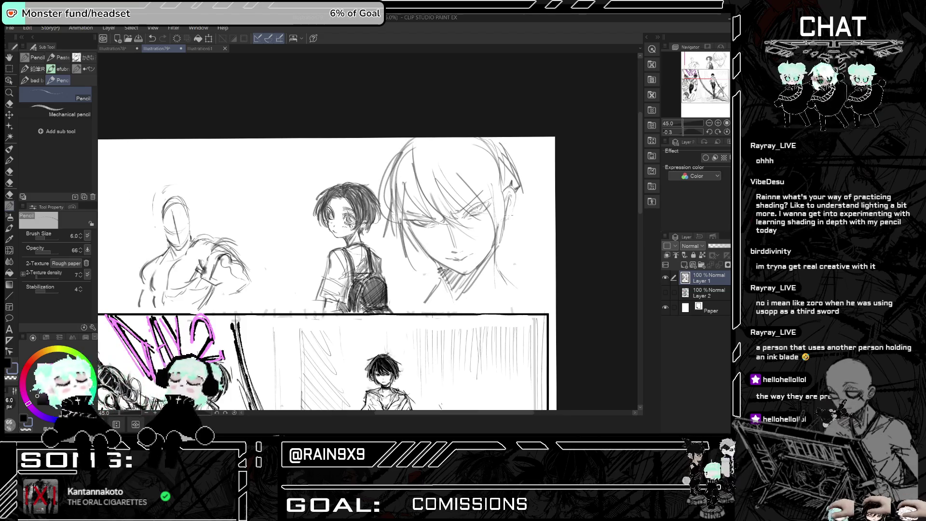
{"action": "key", "text": "h"}
{"action": "key", "text": "h"}
{"action": "key", "text": "ctrl+z"}
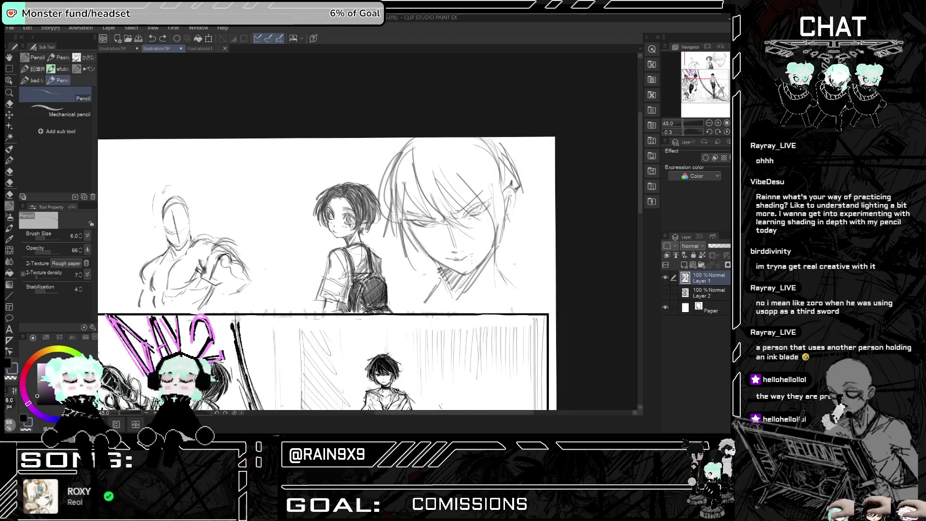
{"action": "left_click_drag", "start_coordinate": [502, 148], "coordinate": [529, 198]}
{"action": "left_click_drag", "start_coordinate": [494, 153], "coordinate": [475, 181]}
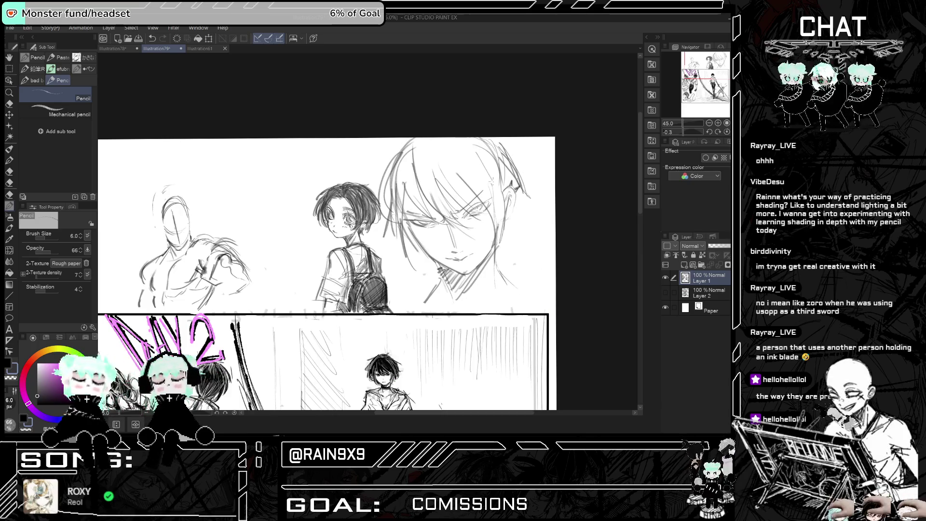
{"action": "left_click_drag", "start_coordinate": [449, 140], "coordinate": [493, 179]}
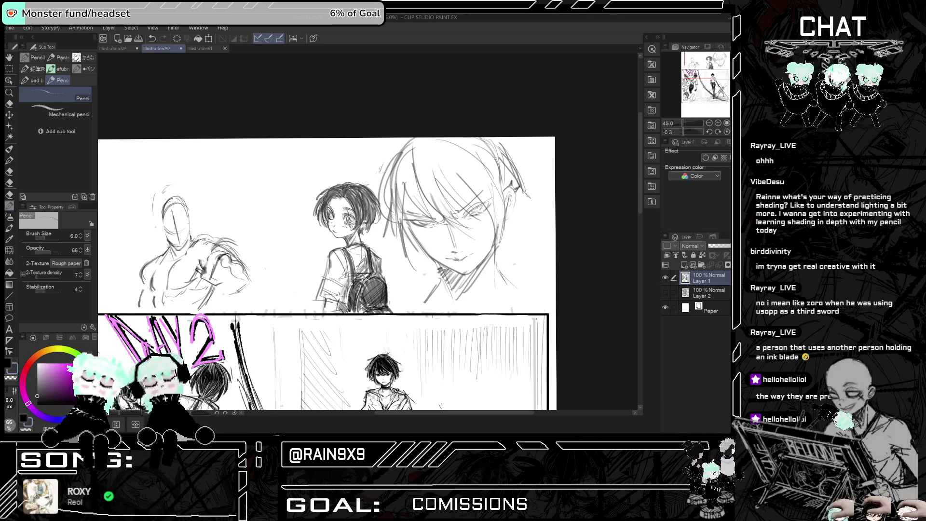
{"action": "left_click_drag", "start_coordinate": [403, 138], "coordinate": [379, 203]}
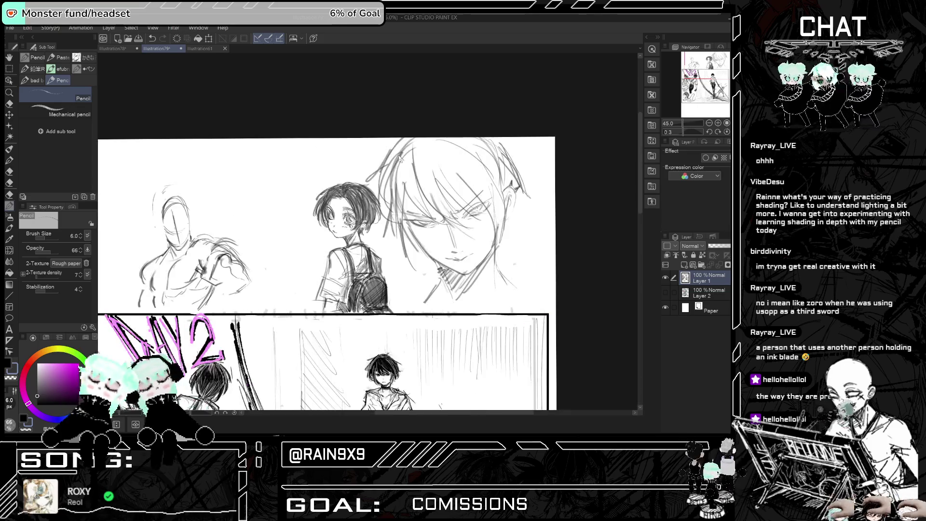
{"action": "key", "text": "ctrl+z"}
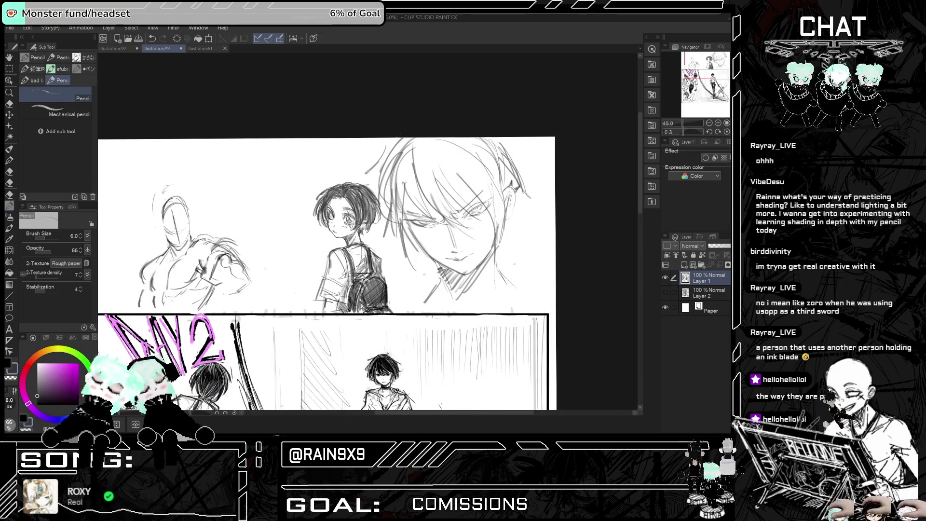
{"action": "left_click_drag", "start_coordinate": [400, 137], "coordinate": [401, 140]}
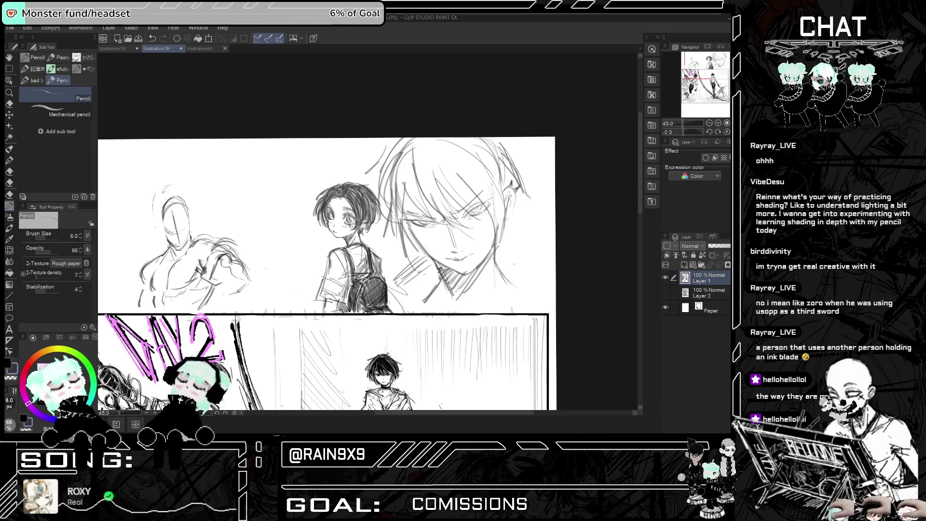
Add lines below the collar and along the neck, plus a short stroke on the face's right.
{"action": "left_click_drag", "start_coordinate": [402, 278], "coordinate": [397, 302]}
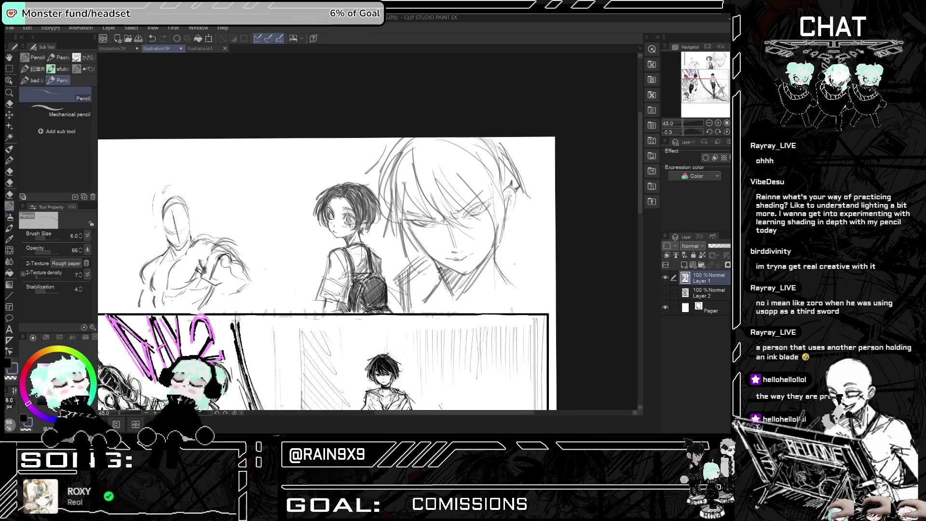
{"action": "mouse_move", "coordinate": [422, 261]}
{"action": "left_mouse_down"}
{"action": "mouse_move", "coordinate": [417, 304]}
{"action": "mouse_move", "coordinate": [392, 305]}
{"action": "left_mouse_up"}
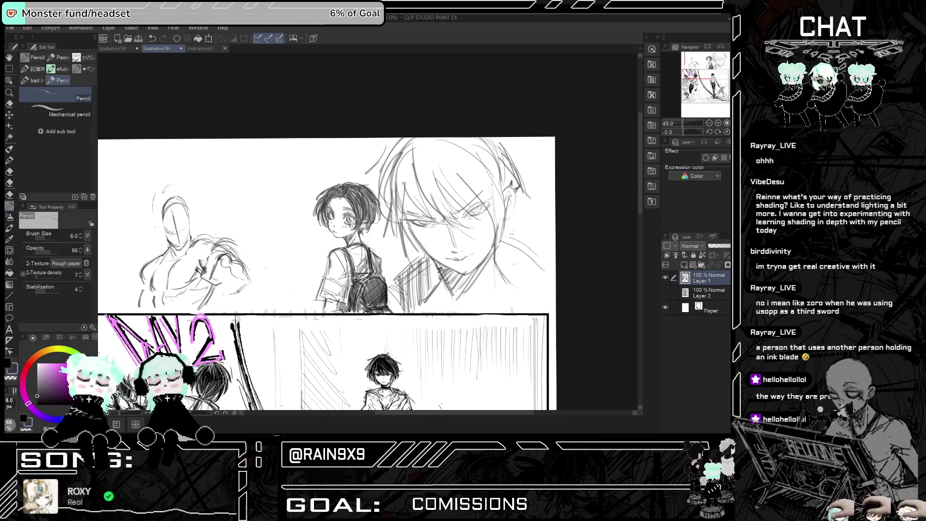
{"action": "left_click_drag", "start_coordinate": [530, 236], "coordinate": [514, 248]}
{"action": "left_click", "coordinate": [10, 103]}
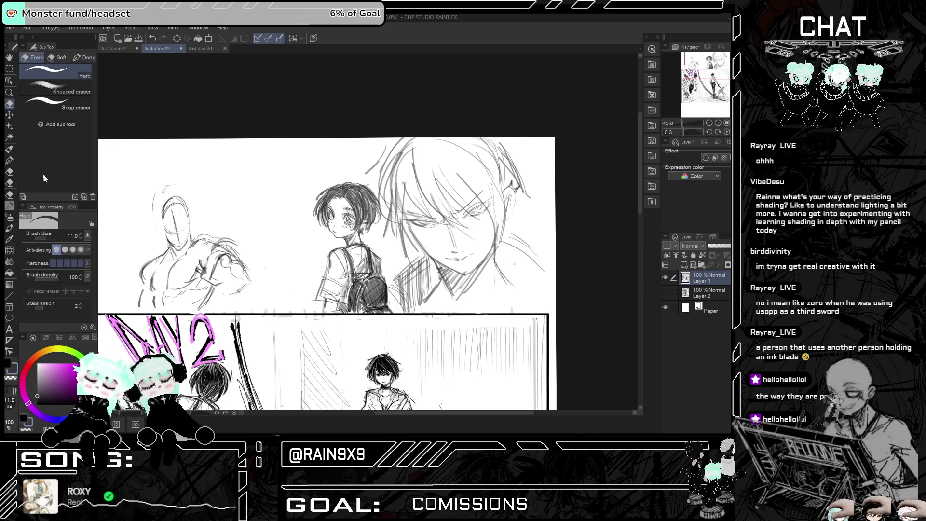
{"action": "left_click", "coordinate": [49, 237]}
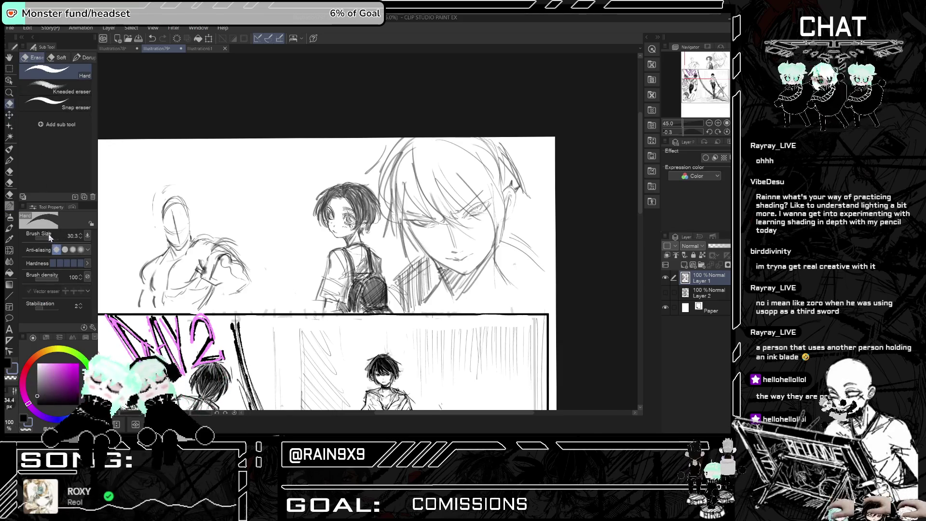
{"action": "left_click_drag", "start_coordinate": [50, 236], "coordinate": [54, 237]}
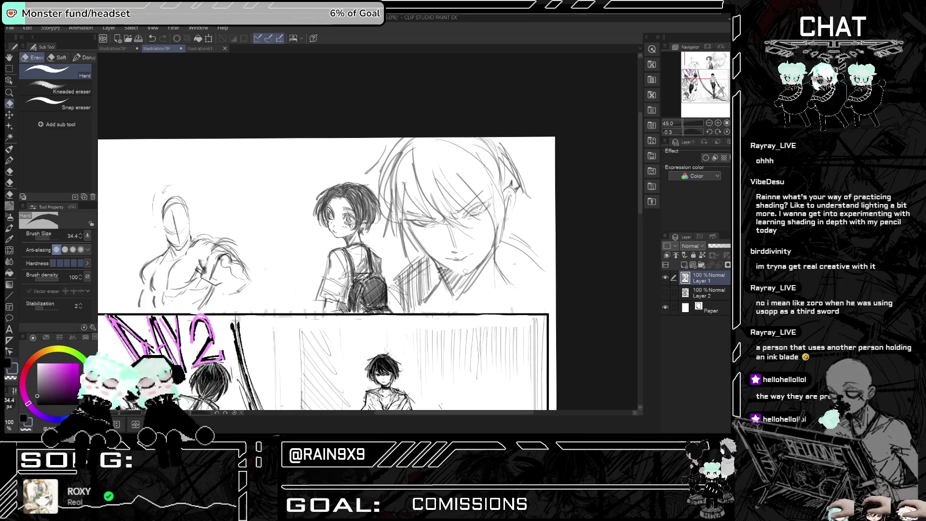
{"action": "key", "text": "h"}
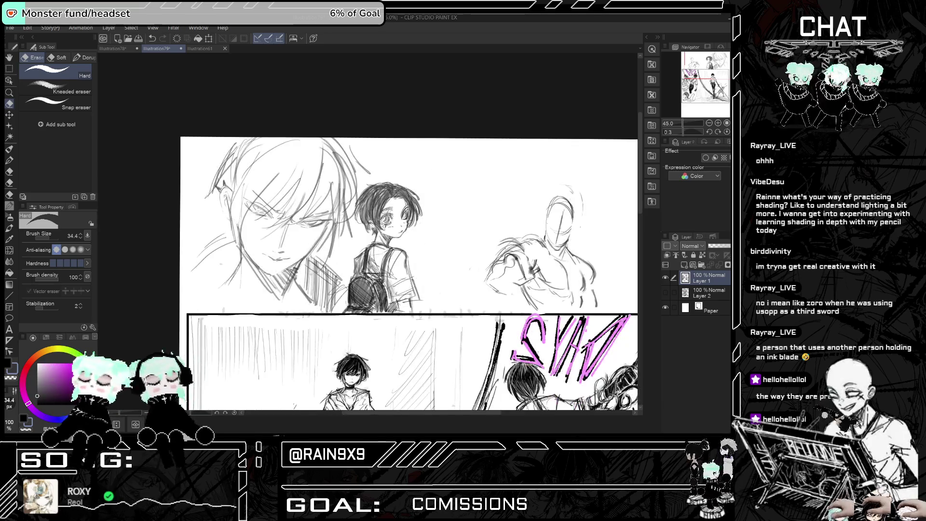
{"action": "scroll", "coordinate": [478, 270], "scroll_direction": "down", "scroll_amount": 2}
{"action": "key", "text": "h"}
{"action": "scroll", "coordinate": [485, 276], "scroll_direction": "down", "scroll_amount": 2}
{"action": "scroll", "coordinate": [486, 275], "scroll_direction": "up", "scroll_amount": 2}
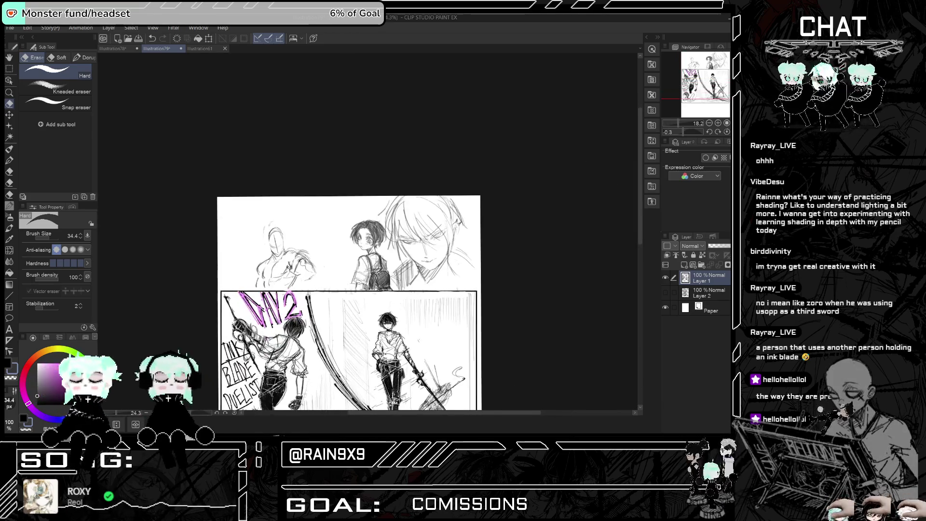
{"action": "scroll", "coordinate": [486, 275], "scroll_direction": "down", "scroll_amount": 2}
{"action": "scroll", "coordinate": [486, 276], "scroll_direction": "up", "scroll_amount": 4}
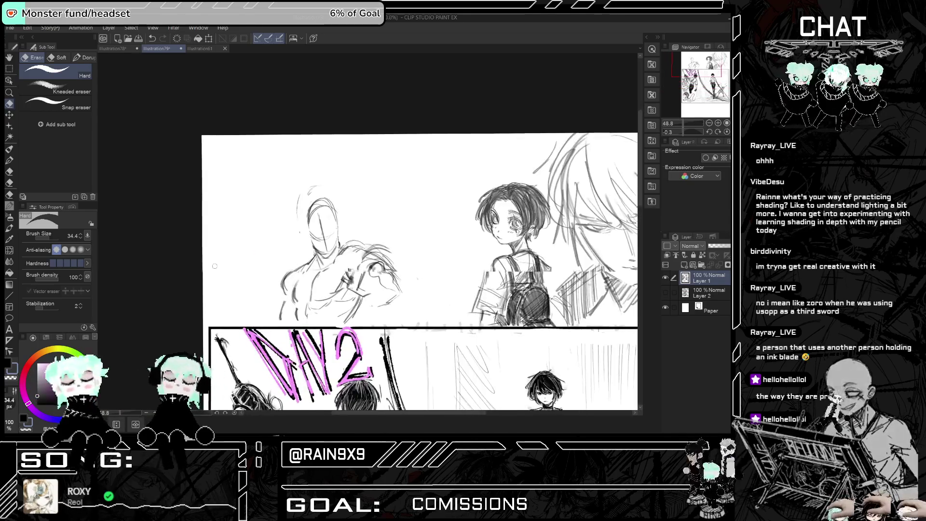
{"action": "scroll", "coordinate": [486, 276], "scroll_direction": "down", "scroll_amount": 1}
{"action": "scroll", "coordinate": [321, 292], "scroll_direction": "up", "scroll_amount": 3}
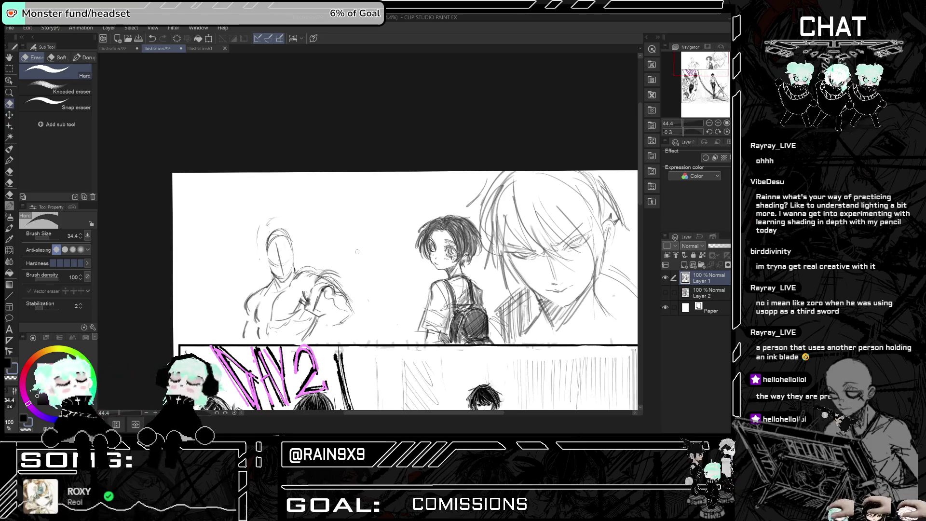
Switch to the Pen with Hybrid Brush Pt 2 (fixed) at opacity 75.
{"action": "left_click", "coordinate": [9, 149]}
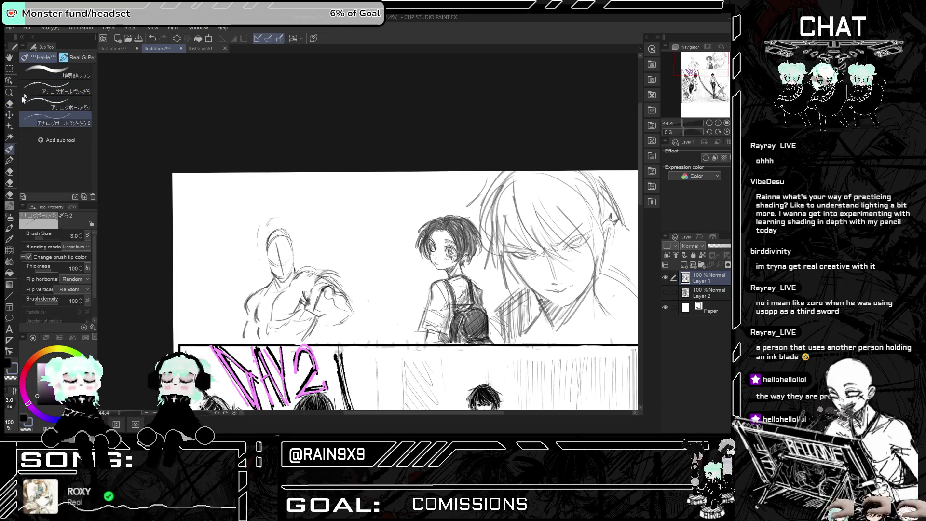
{"action": "left_click", "coordinate": [74, 58]}
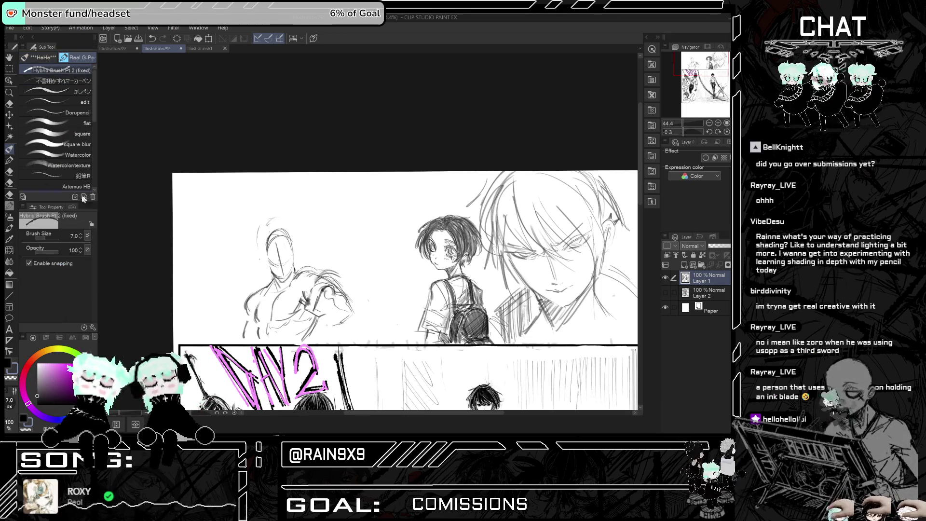
{"action": "left_click_drag", "start_coordinate": [61, 255], "coordinate": [53, 252]}
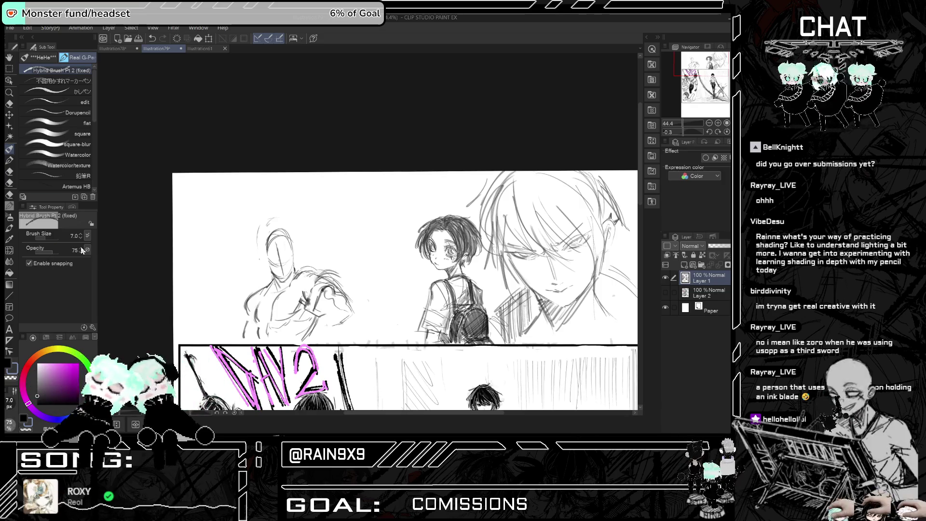
Try out and discard trial strokes for the new head and first eye.
{"action": "mouse_move", "coordinate": [379, 182]}
{"action": "left_mouse_down"}
{"action": "mouse_move", "coordinate": [366, 250]}
{"action": "mouse_move", "coordinate": [342, 207]}
{"action": "left_mouse_up"}
{"action": "scroll", "coordinate": [376, 202], "scroll_direction": "up", "scroll_amount": 2}
{"action": "key", "text": "ctrl+z"}
{"action": "key", "text": "ctrl+z"}
{"action": "mouse_move", "coordinate": [351, 259]}
{"action": "left_mouse_down"}
{"action": "mouse_move", "coordinate": [341, 208]}
{"action": "mouse_move", "coordinate": [374, 236]}
{"action": "left_mouse_up"}
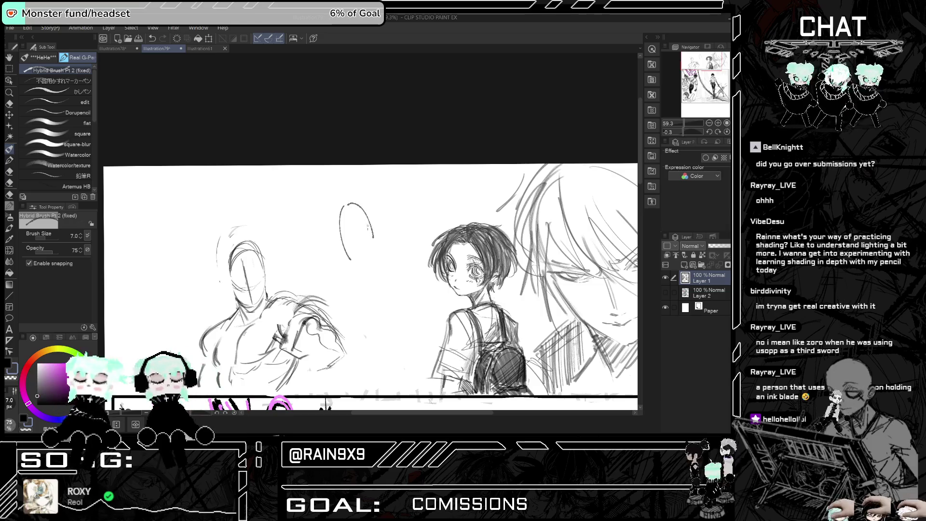
{"action": "key", "text": "ctrl+z"}
{"action": "key", "text": "ctrl+z"}
{"action": "scroll", "coordinate": [362, 241], "scroll_direction": "up", "scroll_amount": 2}
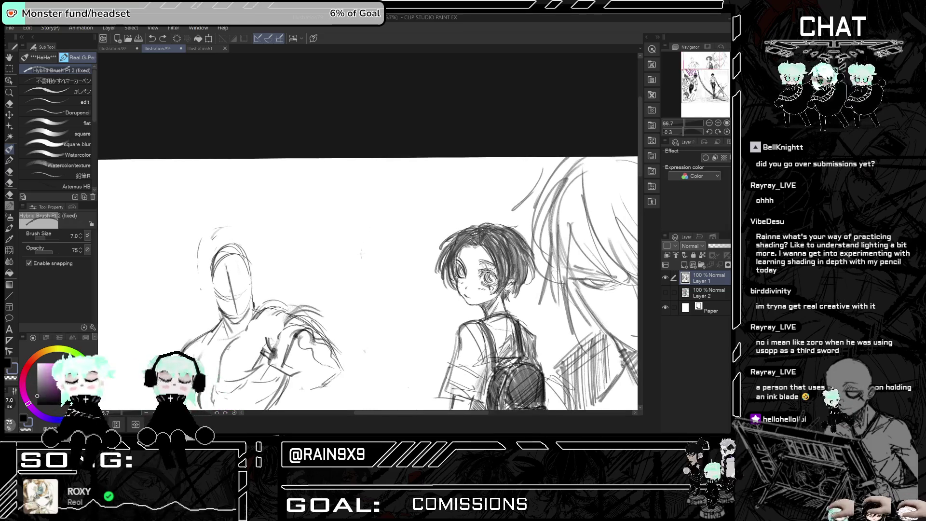
{"action": "scroll", "coordinate": [362, 248], "scroll_direction": "up", "scroll_amount": 1}
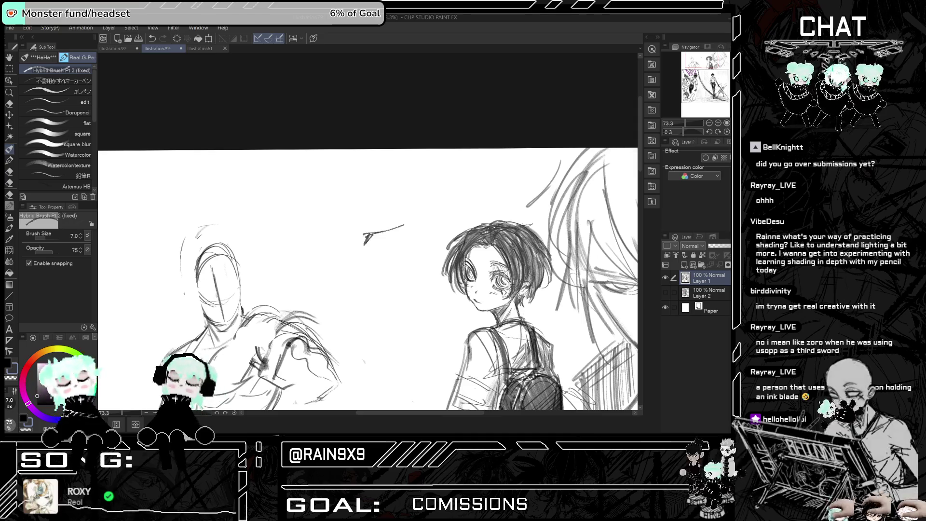
{"action": "left_click_drag", "start_coordinate": [366, 241], "coordinate": [404, 225]}
{"action": "key", "text": "ctrl+z"}
{"action": "key", "text": "ctrl+z"}
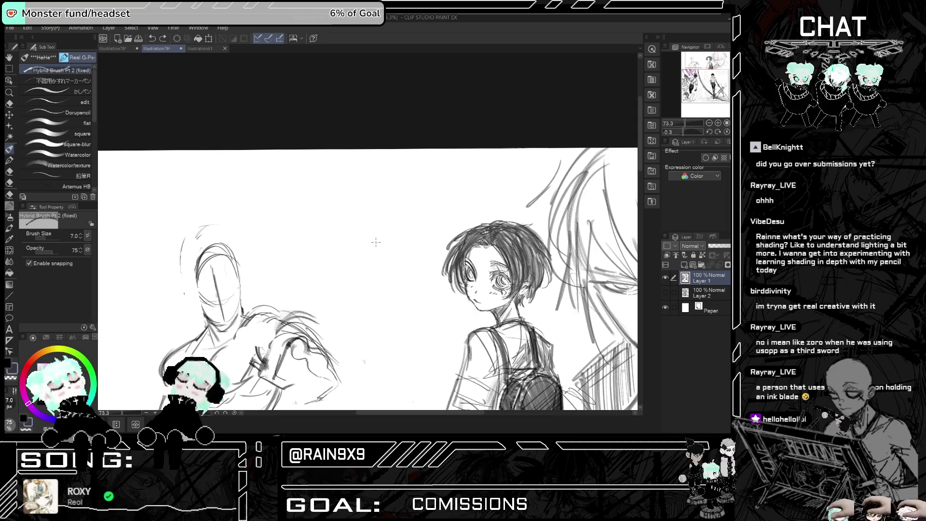
Draw the first eye with its upper line, iris and a curved lid above.
{"action": "mouse_move", "coordinate": [376, 240]}
{"action": "left_mouse_down"}
{"action": "mouse_move", "coordinate": [370, 252]}
{"action": "mouse_move", "coordinate": [399, 243]}
{"action": "left_mouse_up"}
{"action": "scroll", "coordinate": [373, 254], "scroll_direction": "up", "scroll_amount": 3}
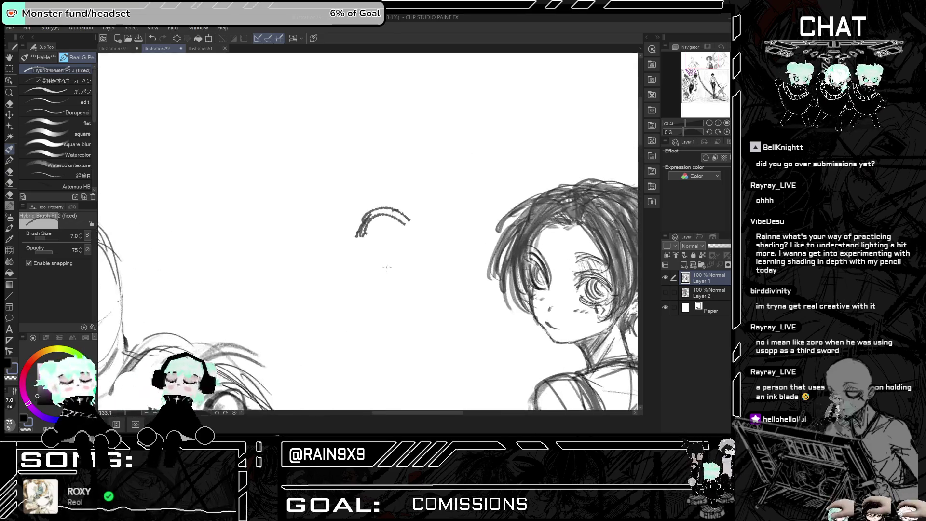
{"action": "left_click_drag", "start_coordinate": [369, 253], "coordinate": [388, 257]}
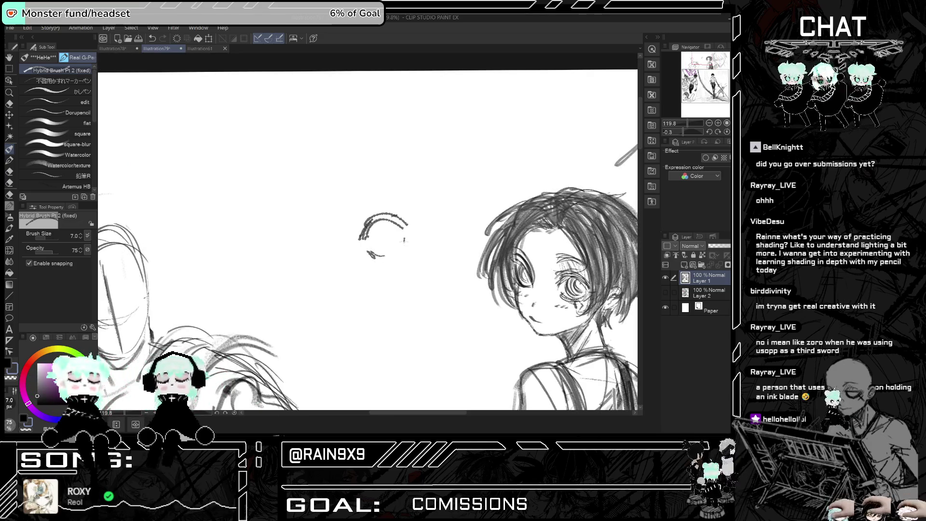
{"action": "mouse_move", "coordinate": [416, 225]}
{"action": "left_mouse_down"}
{"action": "mouse_move", "coordinate": [408, 235]}
{"action": "mouse_move", "coordinate": [389, 225]}
{"action": "mouse_move", "coordinate": [399, 246]}
{"action": "left_mouse_up"}
{"action": "key", "text": "ctrl+z"}
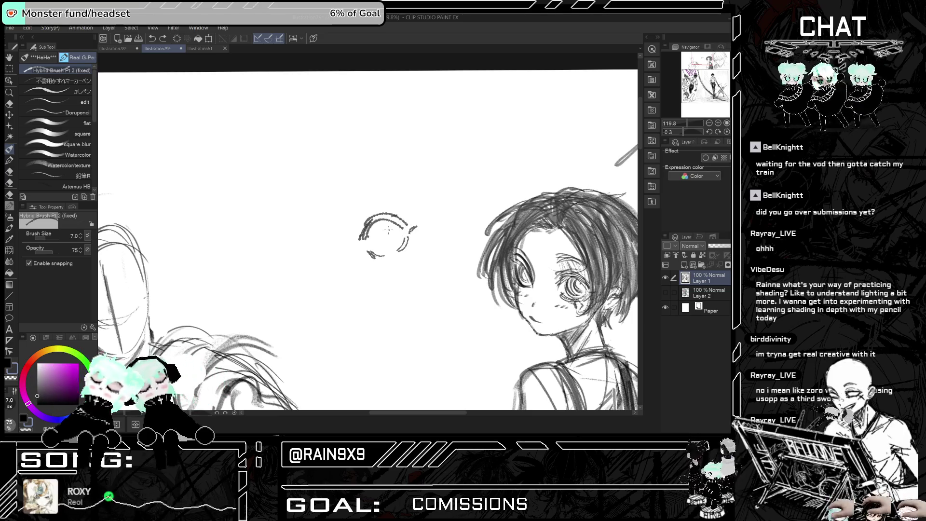
{"action": "mouse_move", "coordinate": [391, 226]}
{"action": "left_mouse_down"}
{"action": "mouse_move", "coordinate": [395, 244]}
{"action": "mouse_move", "coordinate": [381, 227]}
{"action": "left_mouse_up"}
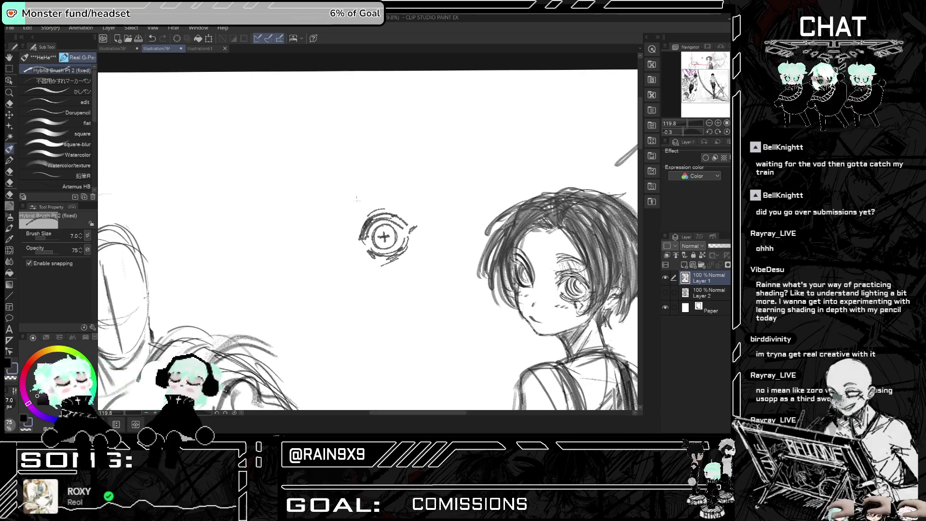
{"action": "mouse_move", "coordinate": [358, 211]}
{"action": "left_mouse_down"}
{"action": "mouse_move", "coordinate": [390, 193]}
{"action": "mouse_move", "coordinate": [381, 197]}
{"action": "left_mouse_up"}
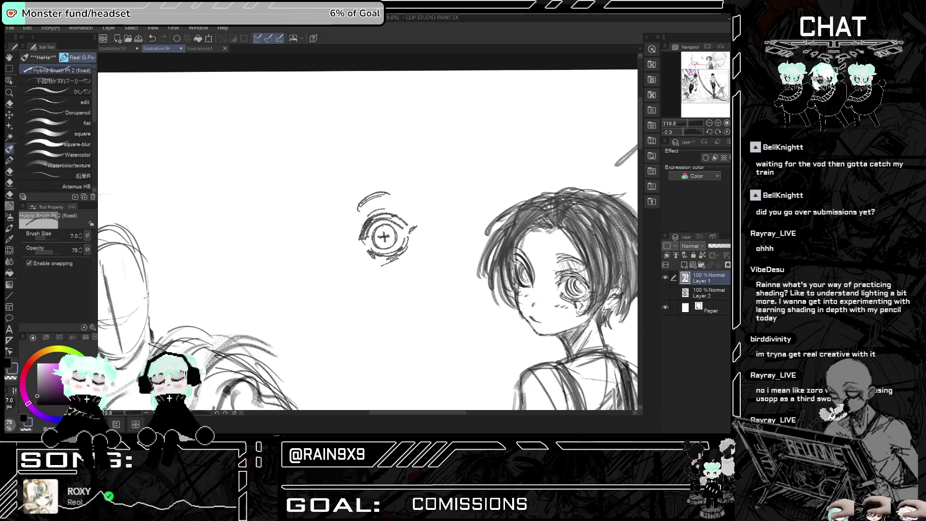
Draw the second eye with a cross pupil and the nose, checking symmetry mirrored.
{"action": "left_click_drag", "start_coordinate": [303, 226], "coordinate": [311, 240]}
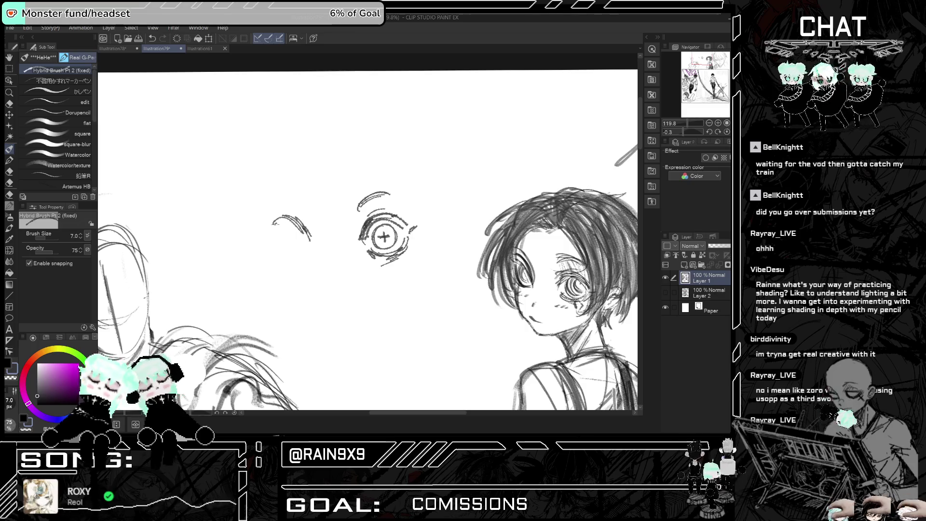
{"action": "mouse_move", "coordinate": [265, 237]}
{"action": "left_mouse_down"}
{"action": "mouse_move", "coordinate": [288, 213]}
{"action": "mouse_move", "coordinate": [294, 254]}
{"action": "left_mouse_up"}
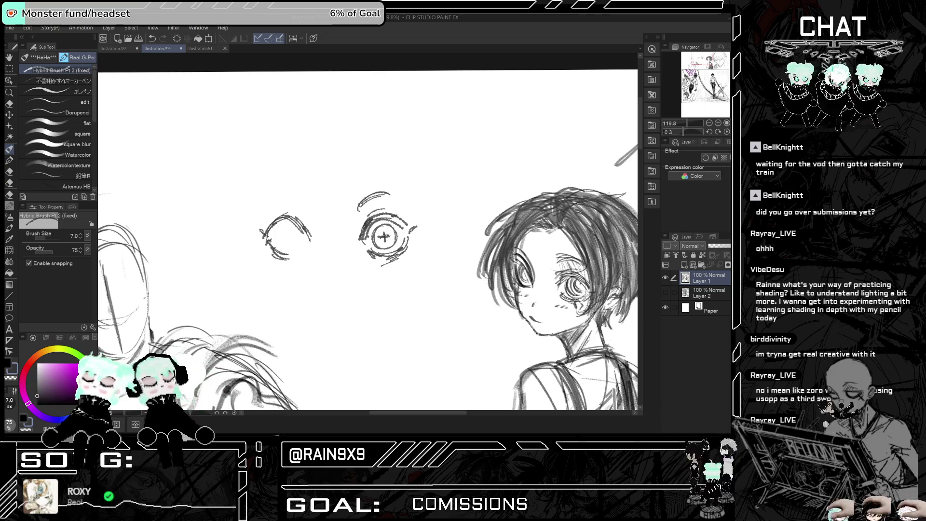
{"action": "mouse_move", "coordinate": [288, 230]}
{"action": "left_mouse_down"}
{"action": "mouse_move", "coordinate": [288, 245]}
{"action": "mouse_move", "coordinate": [294, 237]}
{"action": "mouse_move", "coordinate": [285, 248]}
{"action": "mouse_move", "coordinate": [299, 230]}
{"action": "left_mouse_up"}
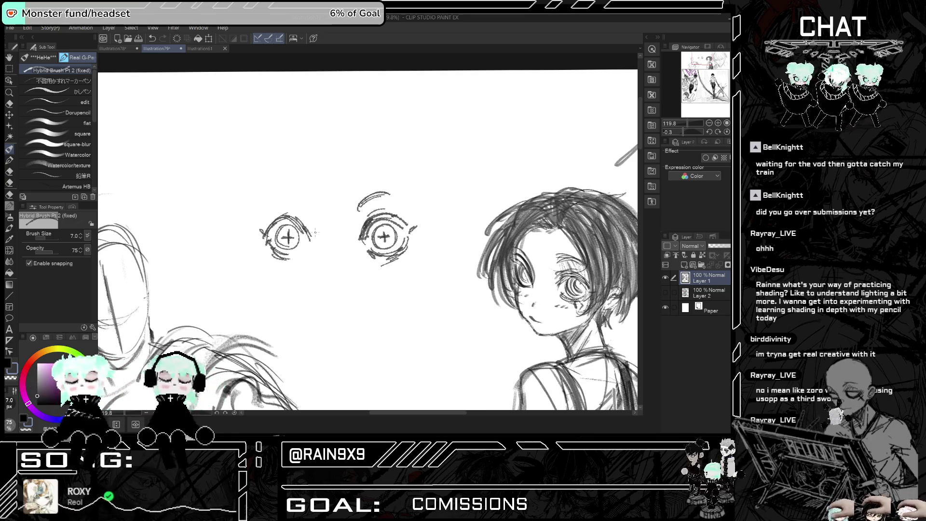
{"action": "left_click_drag", "start_coordinate": [335, 270], "coordinate": [346, 297]}
{"action": "key", "text": "h"}
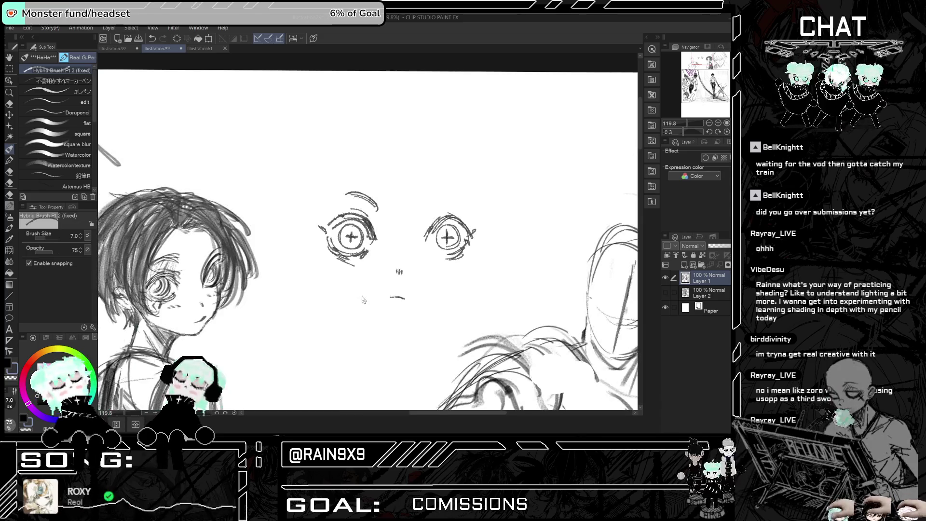
{"action": "key", "text": "h"}
{"action": "key", "text": "h"}
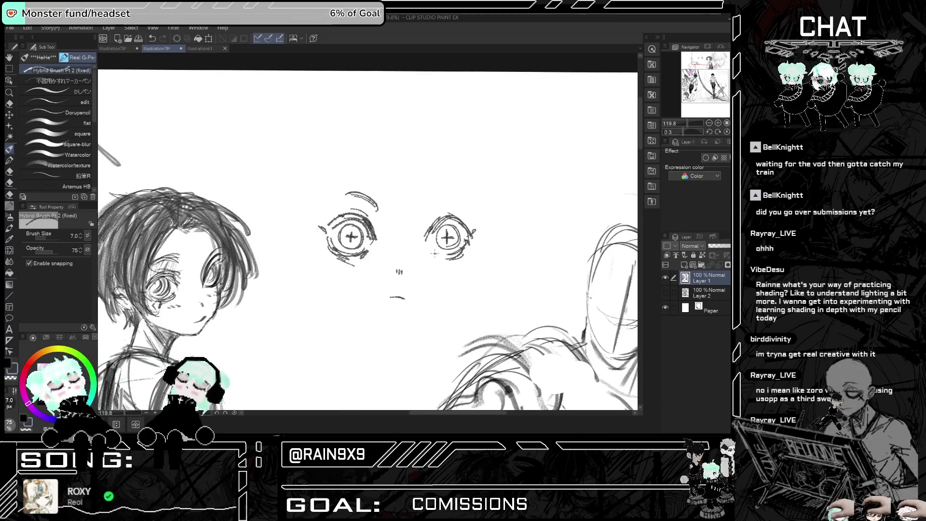
{"action": "key", "text": "h"}
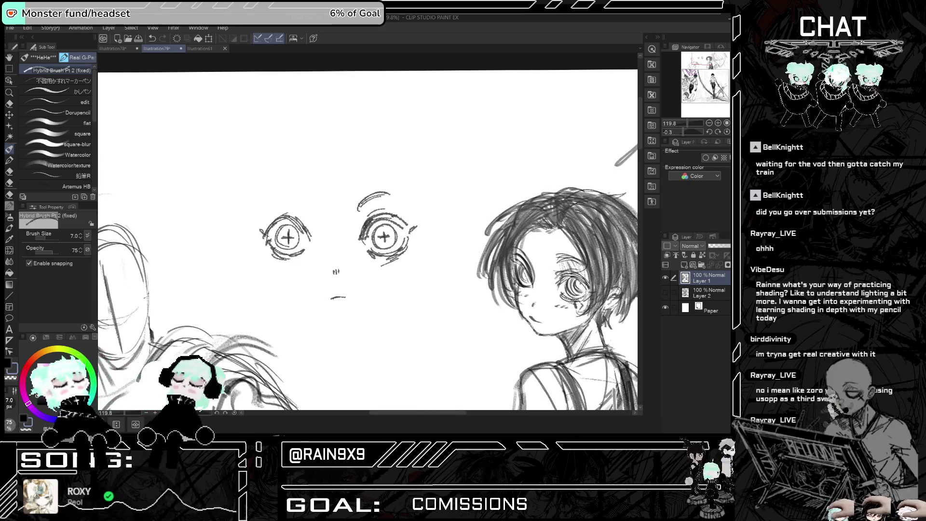
Mark the left eye's outer edge and dots near the eyes, then draw hair strands falling between them.
{"action": "scroll", "coordinate": [426, 181], "scroll_direction": "down", "scroll_amount": 3}
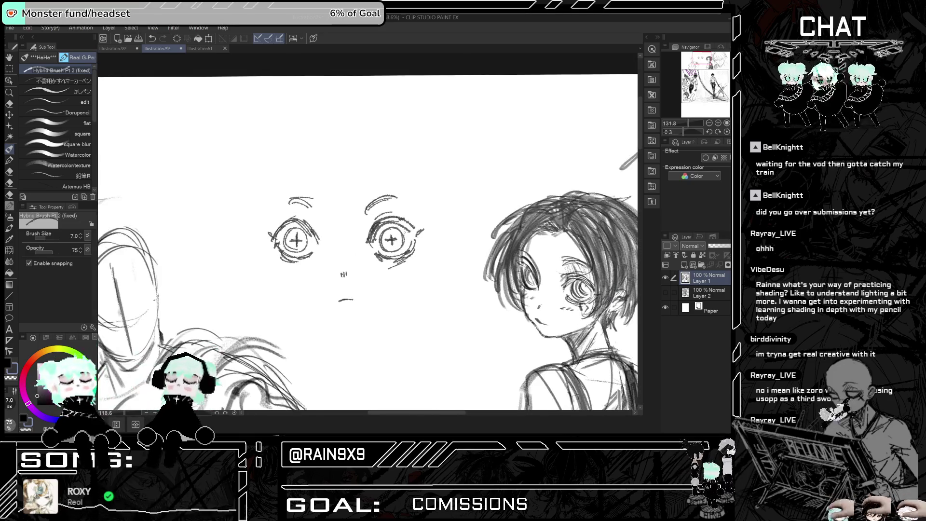
{"action": "scroll", "coordinate": [426, 180], "scroll_direction": "down", "scroll_amount": 1}
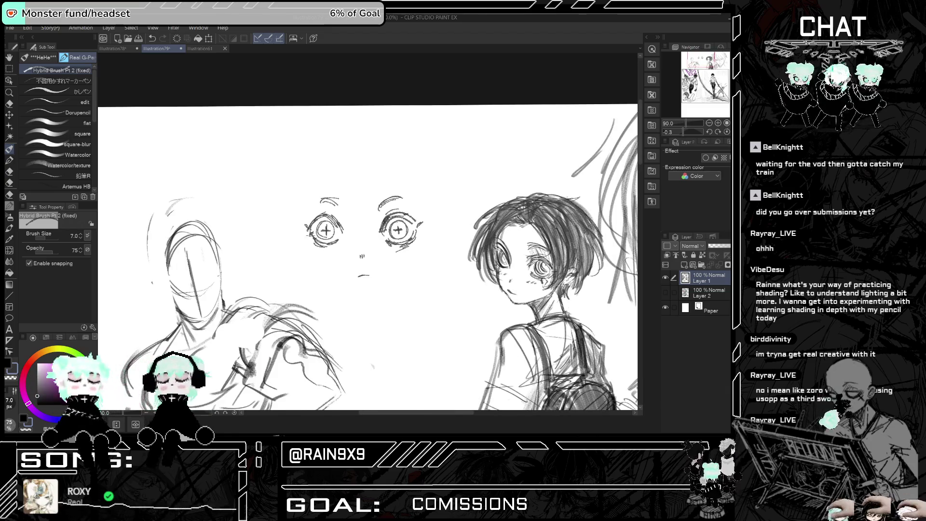
{"action": "left_click_drag", "start_coordinate": [301, 225], "coordinate": [310, 232]}
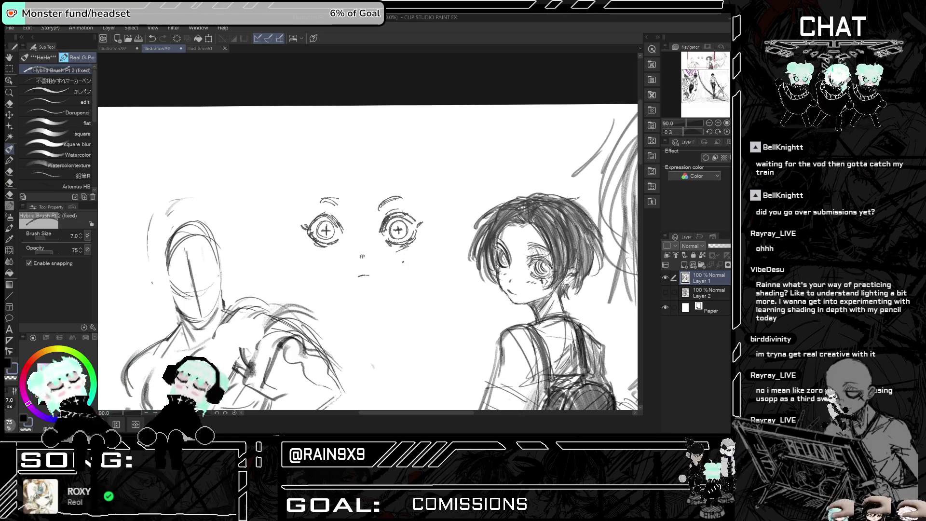
{"action": "left_click", "coordinate": [340, 240]}
{"action": "left_click", "coordinate": [404, 262]}
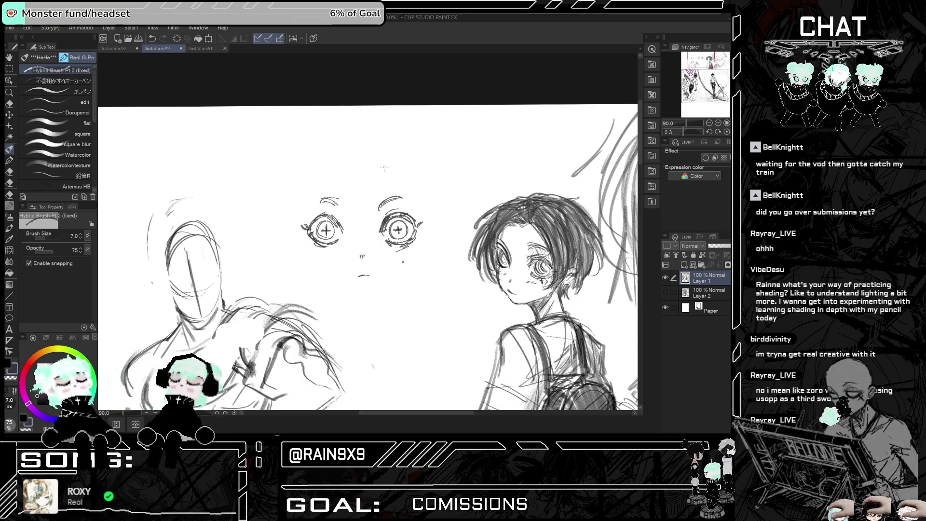
{"action": "left_click_drag", "start_coordinate": [348, 192], "coordinate": [367, 254]}
{"action": "mouse_move", "coordinate": [360, 196]}
{"action": "left_mouse_down"}
{"action": "mouse_move", "coordinate": [399, 276]}
{"action": "mouse_move", "coordinate": [401, 301]}
{"action": "left_mouse_up"}
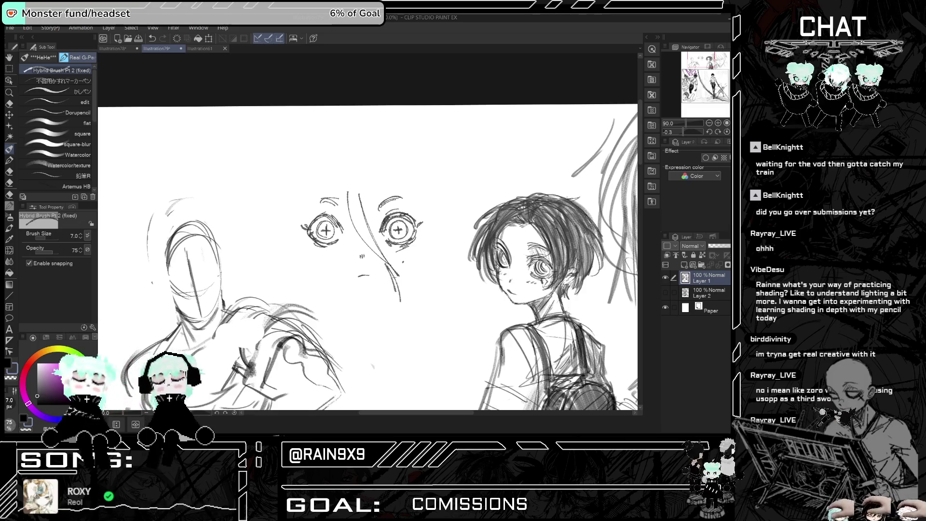
{"action": "left_click_drag", "start_coordinate": [373, 182], "coordinate": [414, 286]}
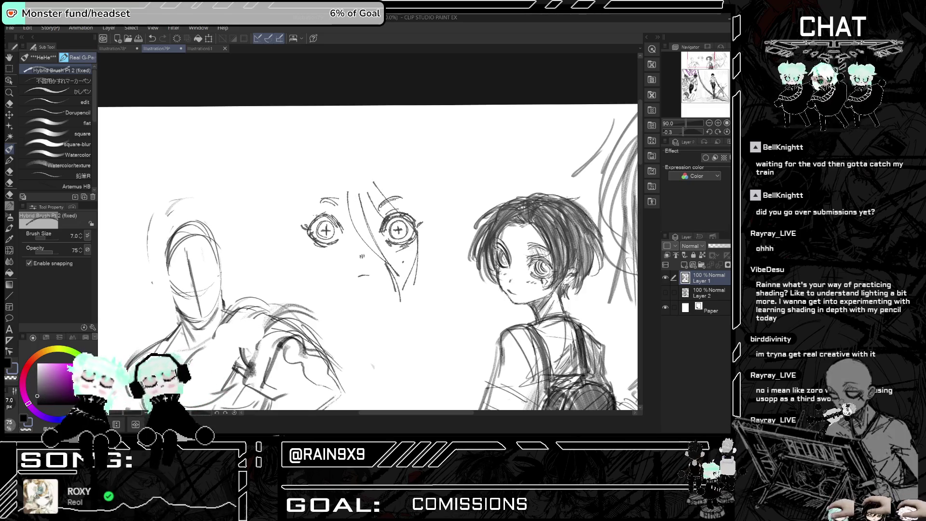
Outline the middle face's cheeks, jaw and chin, redrawing the chin lower.
{"action": "left_click_drag", "start_coordinate": [306, 207], "coordinate": [321, 286]}
{"action": "mouse_move", "coordinate": [307, 240]}
{"action": "left_mouse_down"}
{"action": "mouse_move", "coordinate": [326, 279]}
{"action": "mouse_move", "coordinate": [343, 288]}
{"action": "left_mouse_up"}
{"action": "mouse_move", "coordinate": [311, 256]}
{"action": "left_mouse_down"}
{"action": "mouse_move", "coordinate": [364, 292]}
{"action": "mouse_move", "coordinate": [380, 289]}
{"action": "left_mouse_up"}
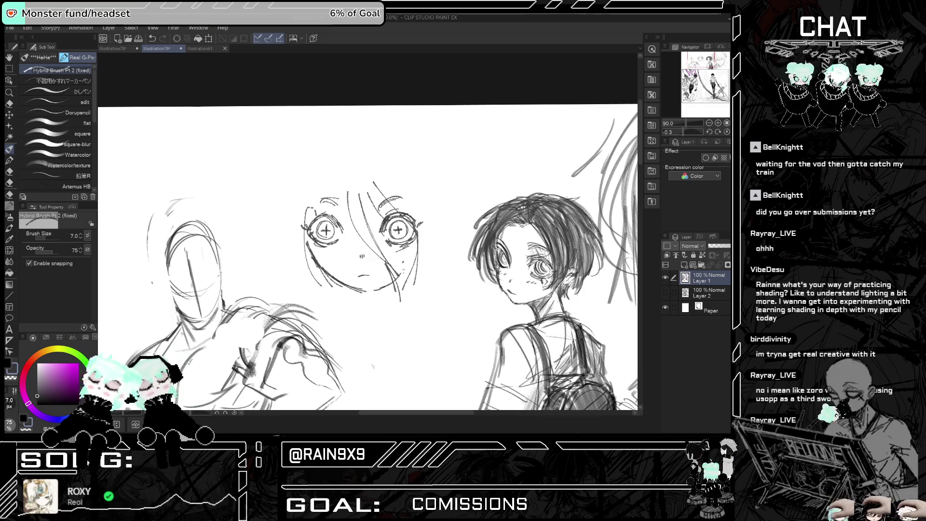
{"action": "mouse_move", "coordinate": [420, 239]}
{"action": "left_mouse_down"}
{"action": "mouse_move", "coordinate": [406, 273]}
{"action": "mouse_move", "coordinate": [372, 296]}
{"action": "left_mouse_up"}
{"action": "key", "text": "ctrl+z"}
{"action": "left_click_drag", "start_coordinate": [409, 263], "coordinate": [369, 295]}
{"action": "key", "text": "ctrl+z"}
{"action": "key", "text": "ctrl+z"}
{"action": "key", "text": "ctrl+z"}
{"action": "key", "text": "ctrl+z"}
{"action": "mouse_move", "coordinate": [409, 270]}
{"action": "left_mouse_down"}
{"action": "mouse_move", "coordinate": [364, 294]}
{"action": "mouse_move", "coordinate": [392, 282]}
{"action": "mouse_move", "coordinate": [380, 288]}
{"action": "left_mouse_up"}
{"action": "left_click_drag", "start_coordinate": [410, 259], "coordinate": [421, 236]}
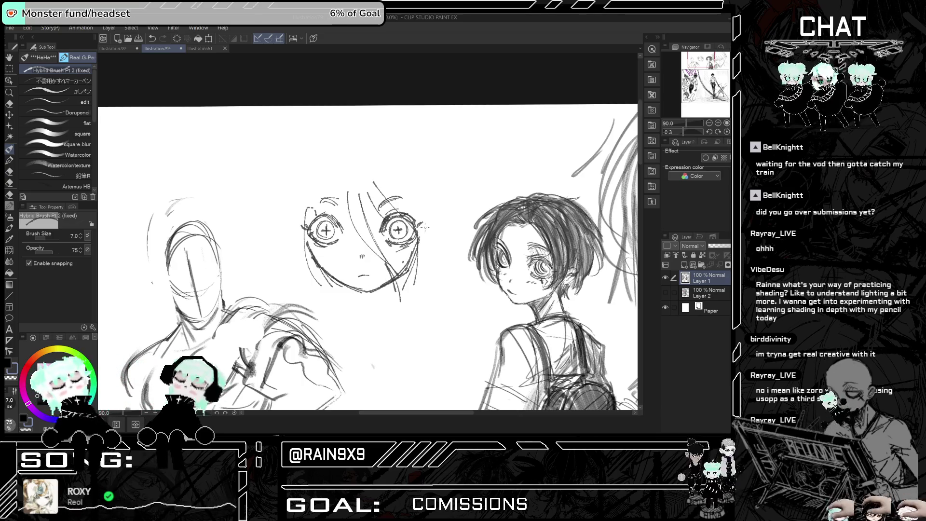
{"action": "left_click_drag", "start_coordinate": [296, 239], "coordinate": [297, 258]}
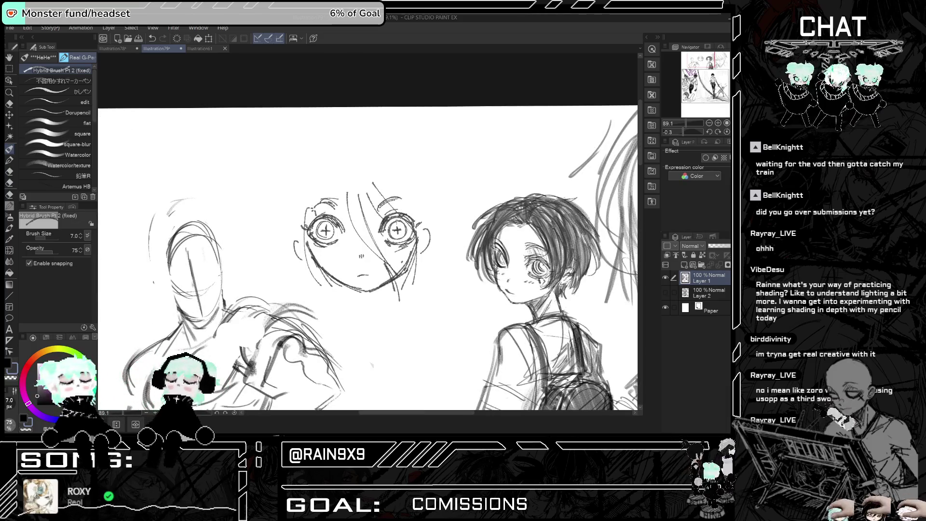
{"action": "scroll", "coordinate": [423, 212], "scroll_direction": "down", "scroll_amount": 2}
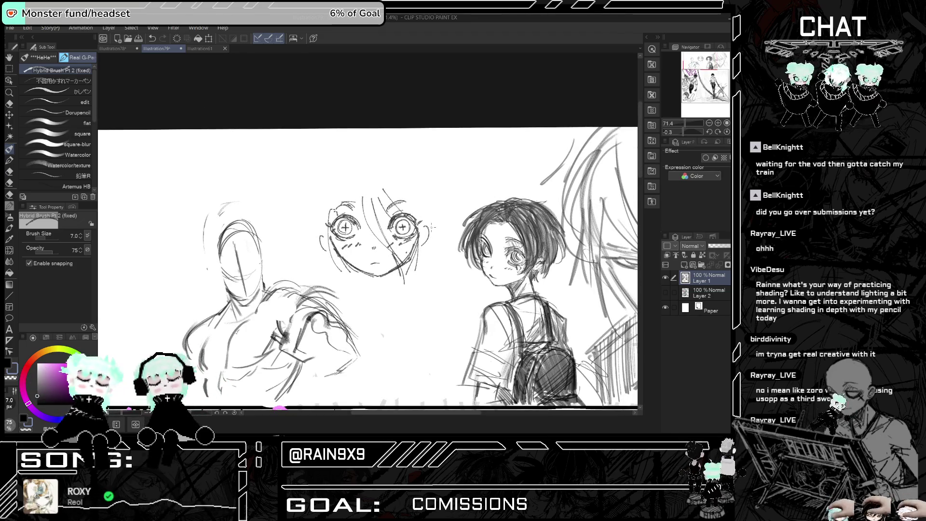
Draw neck lines under both sides of the middle face.
{"action": "left_click_drag", "start_coordinate": [361, 270], "coordinate": [367, 303]}
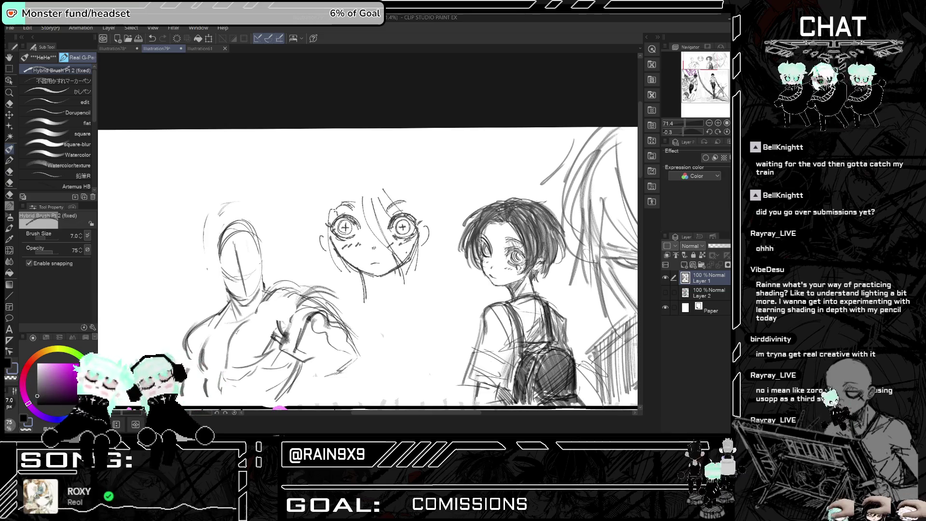
{"action": "left_click_drag", "start_coordinate": [391, 271], "coordinate": [394, 306]}
{"action": "key", "text": "h"}
{"action": "key", "text": "h"}
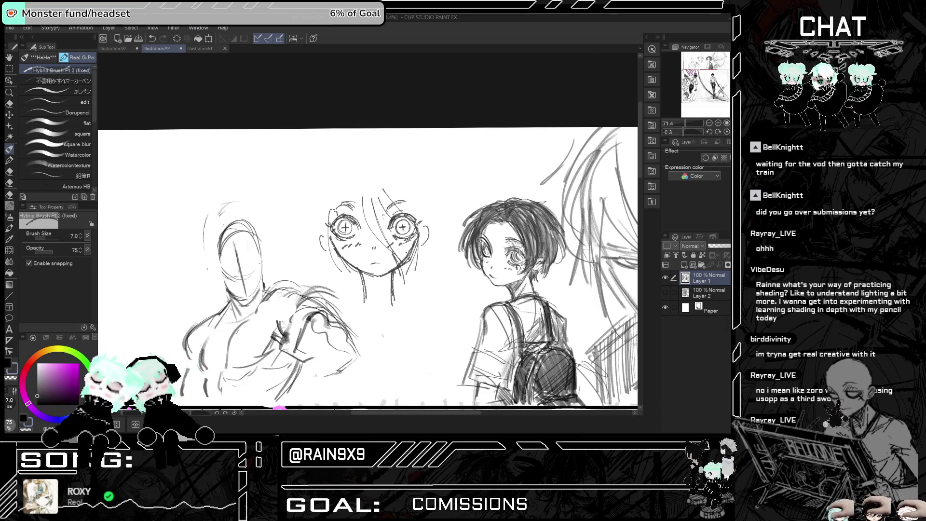
{"action": "scroll", "coordinate": [367, 268], "scroll_direction": "up", "scroll_amount": 1}
Draw long hair strands down the left and right sides of the face.
{"action": "mouse_move", "coordinate": [321, 188]}
{"action": "left_mouse_down"}
{"action": "mouse_move", "coordinate": [326, 291]}
{"action": "mouse_move", "coordinate": [325, 278]}
{"action": "left_mouse_up"}
{"action": "key", "text": "ctrl+z"}
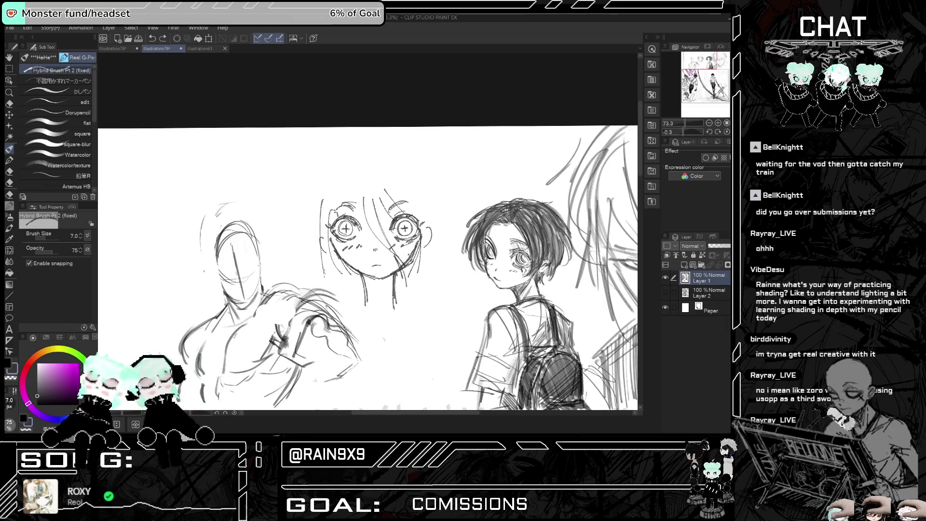
{"action": "left_click_drag", "start_coordinate": [321, 226], "coordinate": [338, 303]}
{"action": "left_click_drag", "start_coordinate": [321, 259], "coordinate": [325, 289]}
{"action": "left_click_drag", "start_coordinate": [425, 213], "coordinate": [432, 292]}
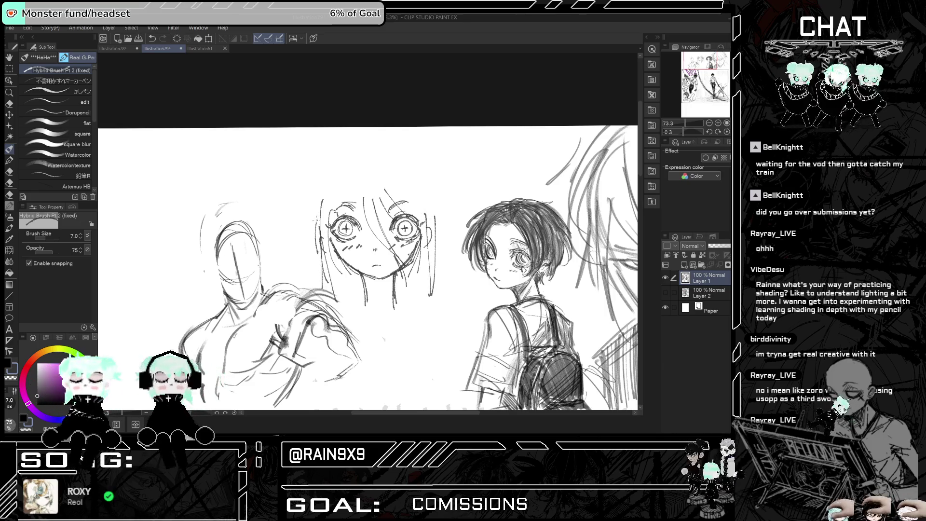
Sweep long hair from the top of the head down the left side and across to the right.
{"action": "left_click_drag", "start_coordinate": [345, 165], "coordinate": [317, 221]}
{"action": "left_click_drag", "start_coordinate": [369, 156], "coordinate": [315, 230]}
{"action": "mouse_move", "coordinate": [382, 151]}
{"action": "left_mouse_down"}
{"action": "mouse_move", "coordinate": [316, 236]}
{"action": "mouse_move", "coordinate": [324, 199]}
{"action": "mouse_move", "coordinate": [334, 239]}
{"action": "left_mouse_up"}
{"action": "mouse_move", "coordinate": [362, 195]}
{"action": "left_mouse_down"}
{"action": "mouse_move", "coordinate": [384, 245]}
{"action": "mouse_move", "coordinate": [410, 228]}
{"action": "left_mouse_up"}
{"action": "left_click_drag", "start_coordinate": [365, 183], "coordinate": [425, 226]}
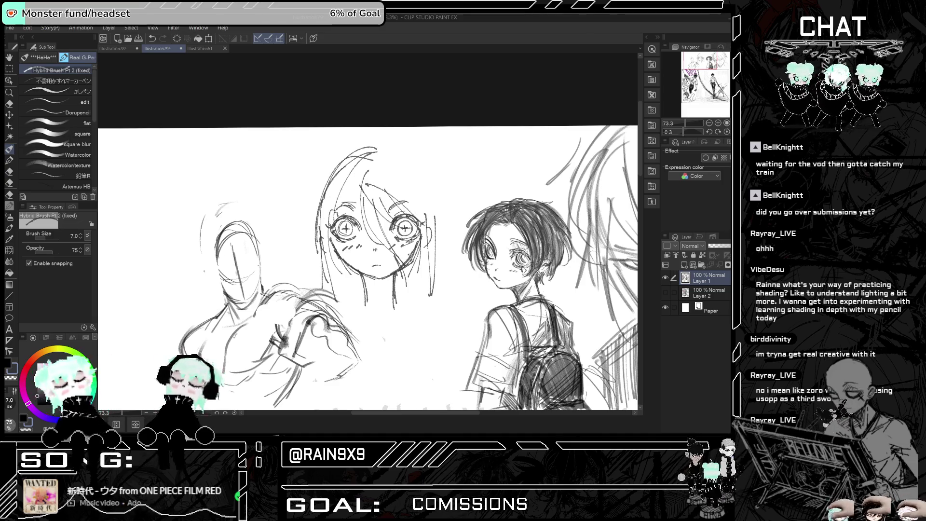
{"action": "left_click_drag", "start_coordinate": [386, 152], "coordinate": [434, 227]}
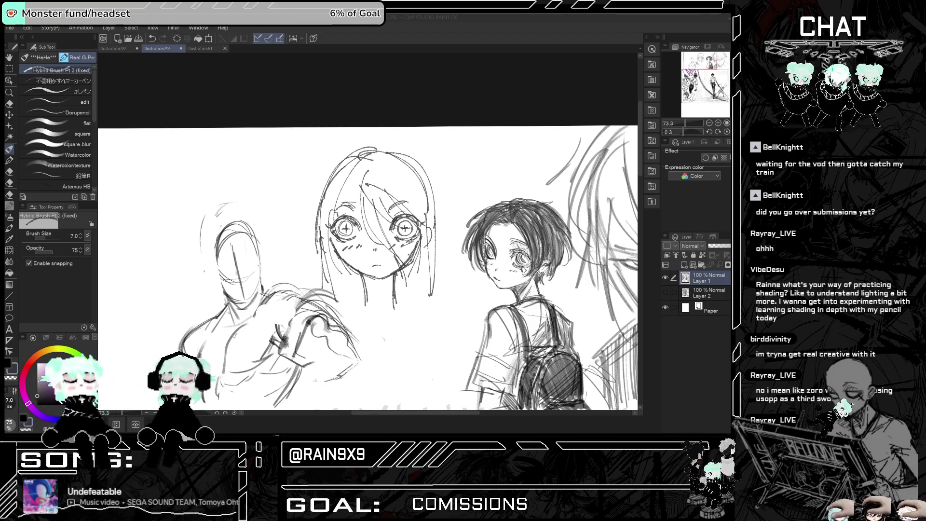
{"action": "scroll", "coordinate": [465, 179], "scroll_direction": "down", "scroll_amount": 3}
{"action": "scroll", "coordinate": [395, 233], "scroll_direction": "up", "scroll_amount": 5}
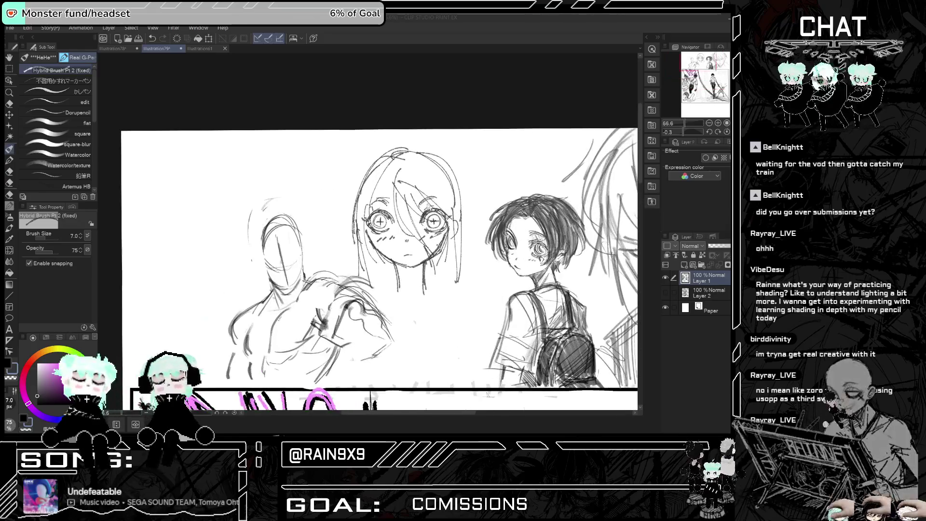
Lasso-select each of the girl's eyes and transform it into a better position.
{"action": "key", "text": "m"}
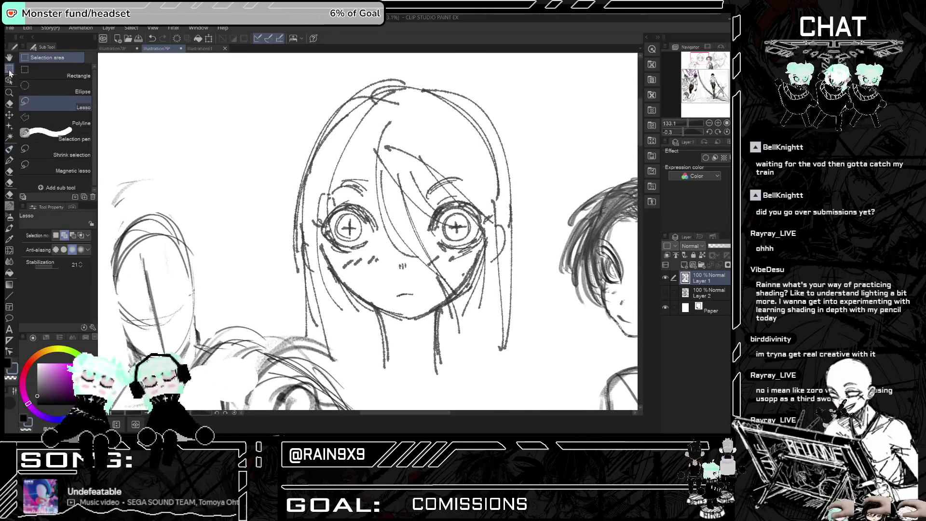
{"action": "left_click", "coordinate": [92, 106]}
{"action": "mouse_move", "coordinate": [378, 240]}
{"action": "left_mouse_down"}
{"action": "mouse_move", "coordinate": [358, 166]}
{"action": "mouse_move", "coordinate": [328, 246]}
{"action": "mouse_move", "coordinate": [380, 245]}
{"action": "left_mouse_up"}
{"action": "left_click", "coordinate": [381, 268]}
{"action": "left_click", "coordinate": [324, 270]}
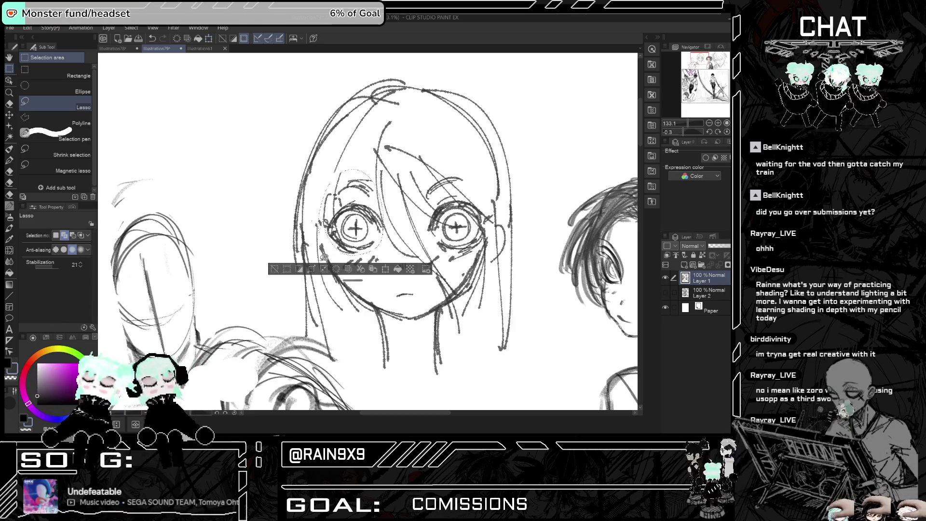
{"action": "mouse_move", "coordinate": [453, 260]}
{"action": "left_mouse_down"}
{"action": "mouse_move", "coordinate": [484, 219]}
{"action": "mouse_move", "coordinate": [424, 205]}
{"action": "mouse_move", "coordinate": [451, 263]}
{"action": "mouse_move", "coordinate": [468, 251]}
{"action": "left_mouse_up"}
{"action": "key", "text": "ctrl+t"}
{"action": "key", "text": "Return"}
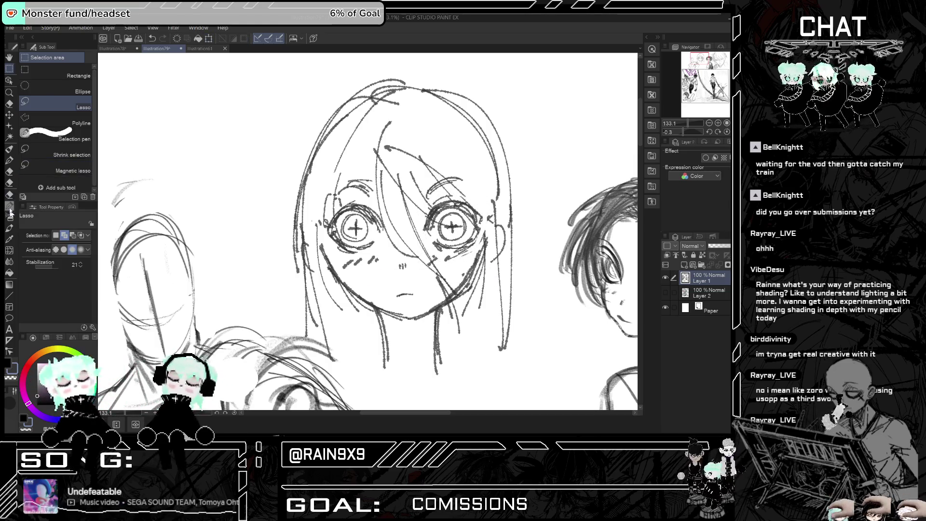
Redraw the left and right cheek contours with the pen.
{"action": "key", "text": "p"}
{"action": "left_click_drag", "start_coordinate": [337, 276], "coordinate": [325, 242]}
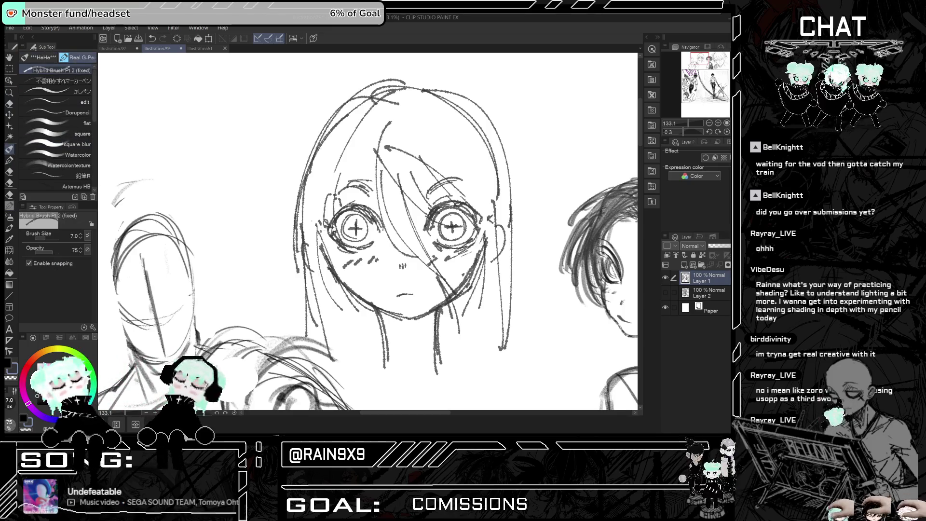
{"action": "left_click_drag", "start_coordinate": [332, 280], "coordinate": [307, 231]}
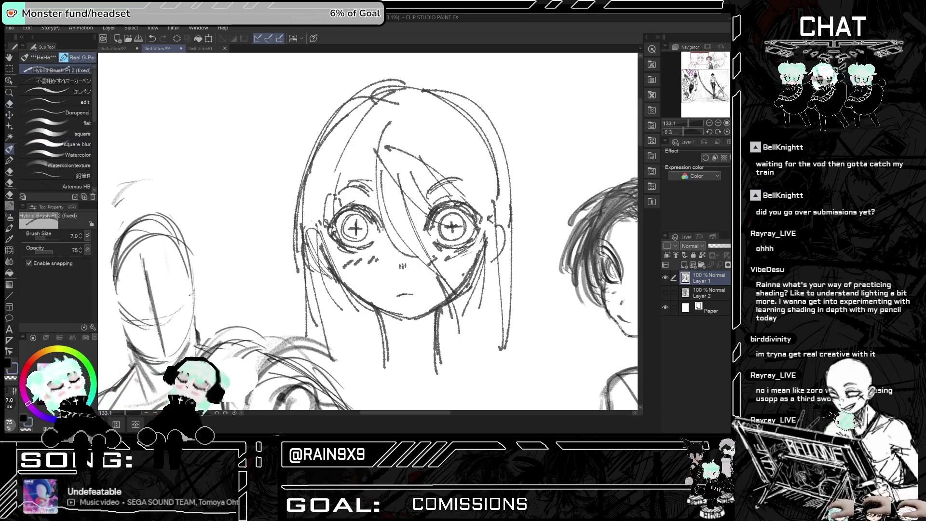
{"action": "left_click_drag", "start_coordinate": [457, 276], "coordinate": [461, 289]}
{"action": "left_click_drag", "start_coordinate": [497, 220], "coordinate": [505, 245]}
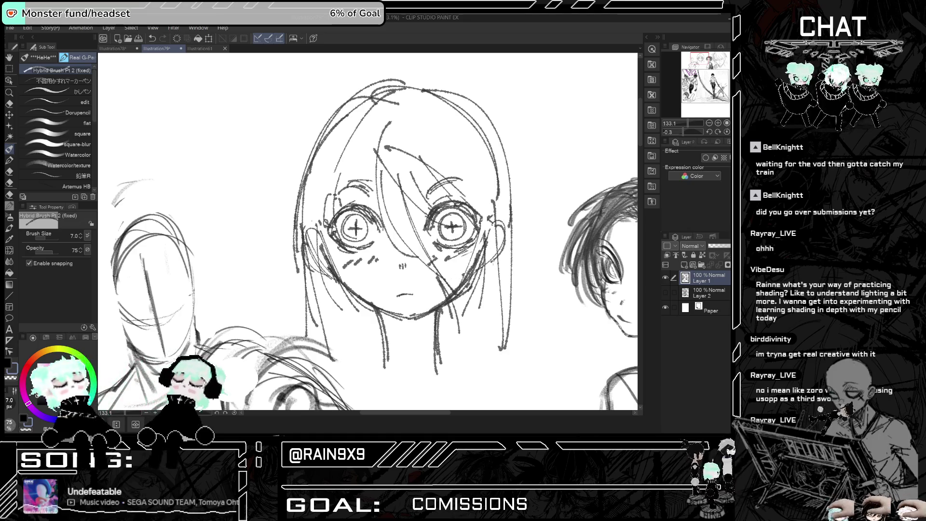
{"action": "scroll", "coordinate": [368, 231], "scroll_direction": "down", "scroll_amount": 8}
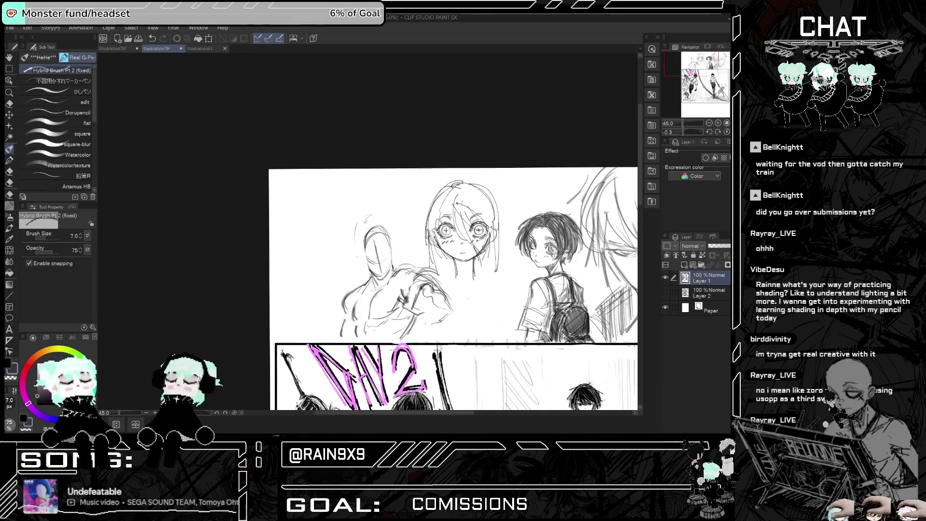
Draw a collar line beside the middle girl's face and mirror the canvas to check it.
{"action": "mouse_move", "coordinate": [435, 241]}
{"action": "left_mouse_down"}
{"action": "mouse_move", "coordinate": [497, 249]}
{"action": "mouse_move", "coordinate": [411, 227]}
{"action": "mouse_move", "coordinate": [401, 205]}
{"action": "mouse_move", "coordinate": [411, 234]}
{"action": "mouse_move", "coordinate": [489, 230]}
{"action": "mouse_move", "coordinate": [435, 264]}
{"action": "left_mouse_up"}
{"action": "scroll", "coordinate": [498, 266], "scroll_direction": "up", "scroll_amount": 2}
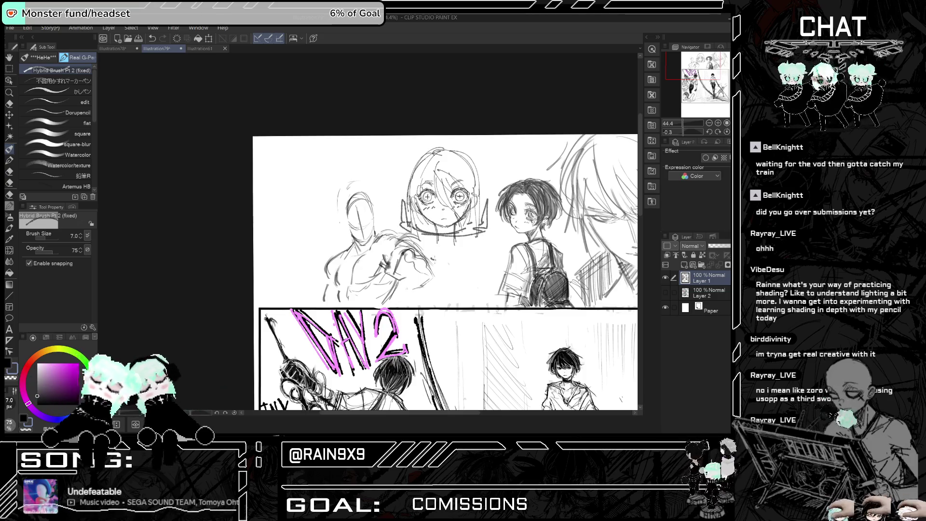
{"action": "mouse_move", "coordinate": [485, 233]}
{"action": "left_mouse_down"}
{"action": "mouse_move", "coordinate": [480, 246]}
{"action": "mouse_move", "coordinate": [447, 240]}
{"action": "mouse_move", "coordinate": [459, 245]}
{"action": "left_mouse_up"}
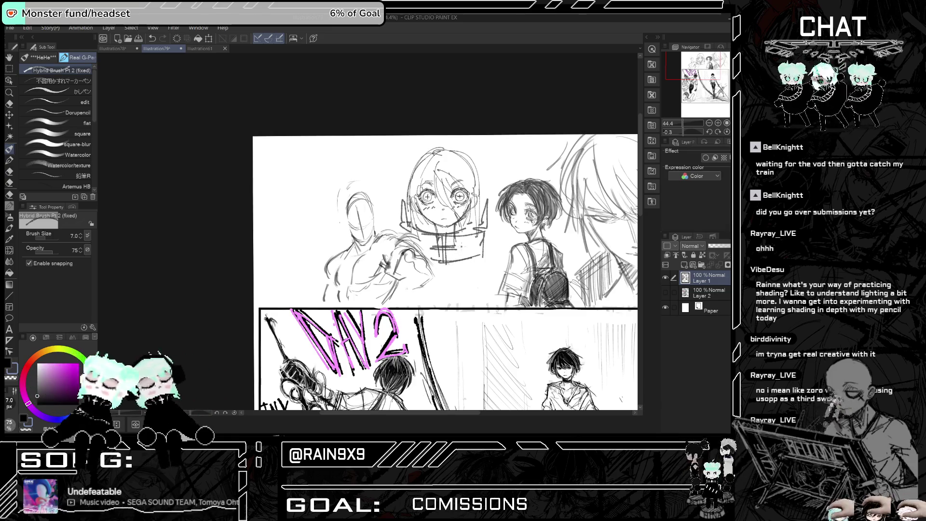
{"action": "key", "text": "h"}
{"action": "key", "text": "h"}
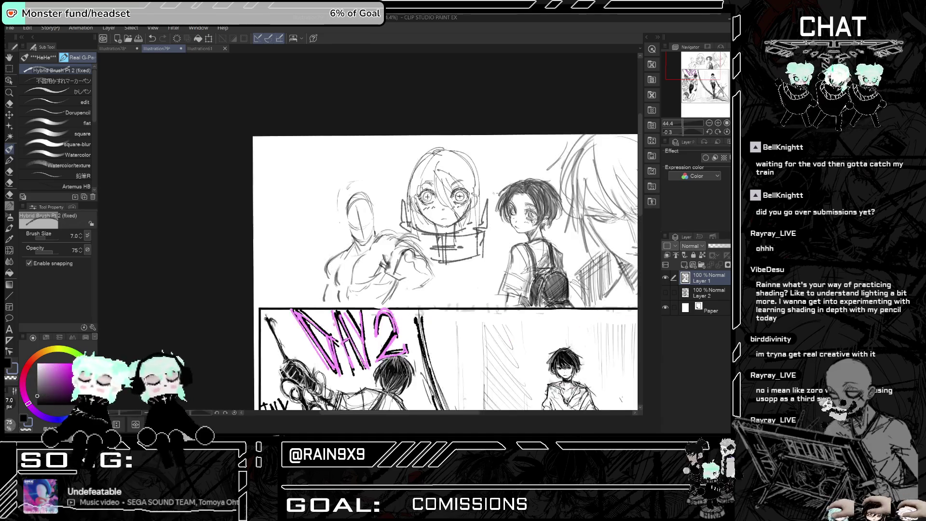
Add vertical lines down her face's right side and short lines near her eyes, discarding a stray stroke.
{"action": "mouse_move", "coordinate": [425, 167]}
{"action": "left_mouse_down"}
{"action": "mouse_move", "coordinate": [470, 153]}
{"action": "mouse_move", "coordinate": [411, 224]}
{"action": "mouse_move", "coordinate": [456, 235]}
{"action": "left_mouse_up"}
{"action": "key", "text": "ctrl+z"}
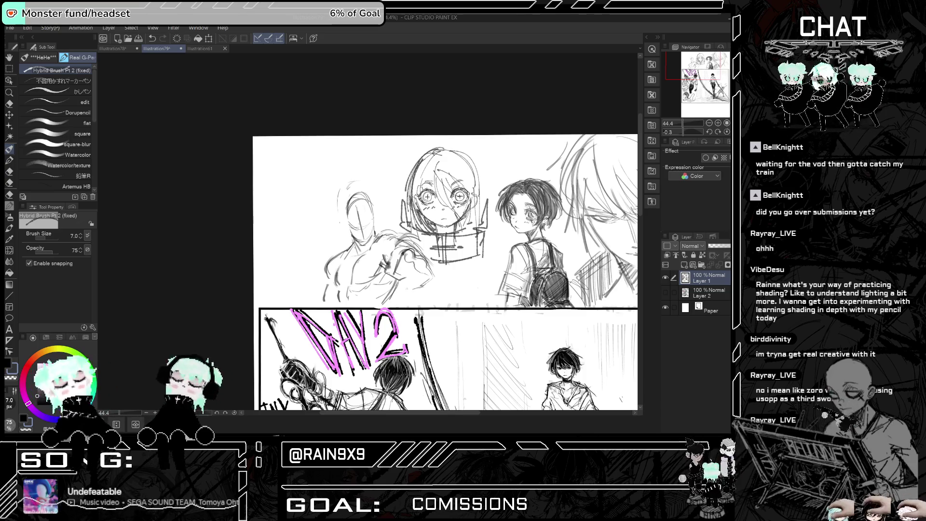
{"action": "mouse_move", "coordinate": [471, 165]}
{"action": "left_mouse_down"}
{"action": "mouse_move", "coordinate": [466, 227]}
{"action": "mouse_move", "coordinate": [479, 234]}
{"action": "left_mouse_up"}
{"action": "mouse_move", "coordinate": [451, 190]}
{"action": "left_mouse_down"}
{"action": "mouse_move", "coordinate": [452, 203]}
{"action": "mouse_move", "coordinate": [430, 201]}
{"action": "mouse_move", "coordinate": [454, 233]}
{"action": "left_mouse_up"}
Sketch more collar strokes under her face and on both sides.
{"action": "scroll", "coordinate": [472, 212], "scroll_direction": "down", "scroll_amount": 2}
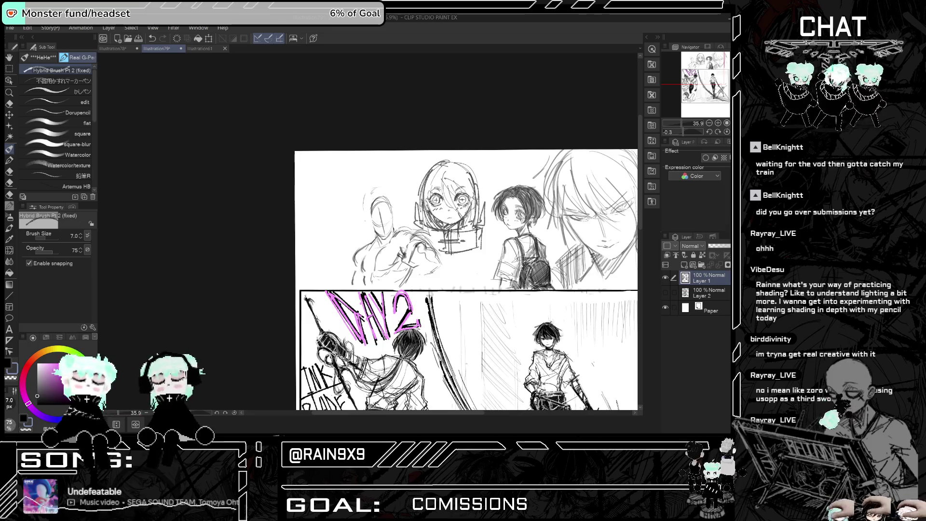
{"action": "mouse_move", "coordinate": [442, 230]}
{"action": "left_mouse_down"}
{"action": "mouse_move", "coordinate": [450, 250]}
{"action": "mouse_move", "coordinate": [441, 243]}
{"action": "mouse_move", "coordinate": [479, 238]}
{"action": "mouse_move", "coordinate": [476, 225]}
{"action": "mouse_move", "coordinate": [478, 242]}
{"action": "left_mouse_up"}
{"action": "left_click_drag", "start_coordinate": [421, 211], "coordinate": [417, 228]}
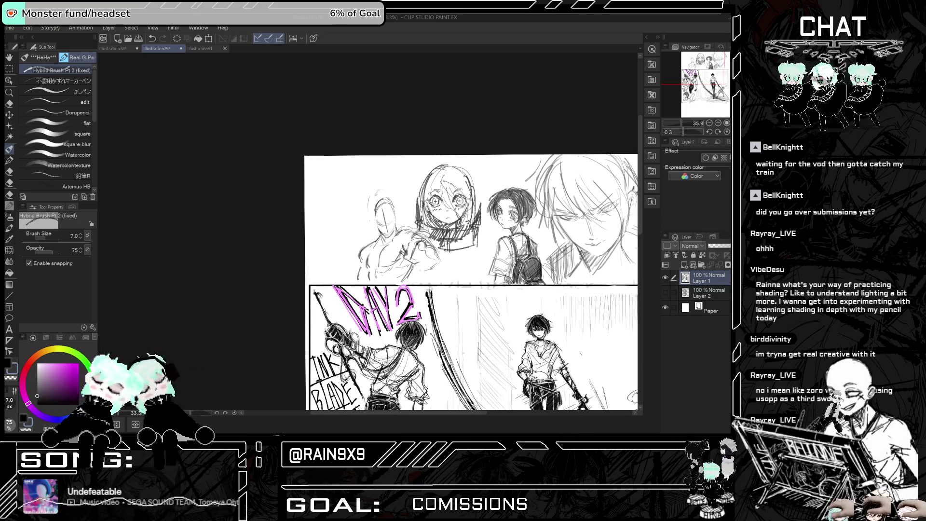
Add hair strands on the left side, over the right eye, and along the top of her hair.
{"action": "scroll", "coordinate": [428, 218], "scroll_direction": "down", "scroll_amount": 1}
{"action": "mouse_move", "coordinate": [431, 171]}
{"action": "left_mouse_down"}
{"action": "mouse_move", "coordinate": [424, 205]}
{"action": "mouse_move", "coordinate": [468, 198]}
{"action": "left_mouse_up"}
{"action": "left_click_drag", "start_coordinate": [456, 188], "coordinate": [471, 213]}
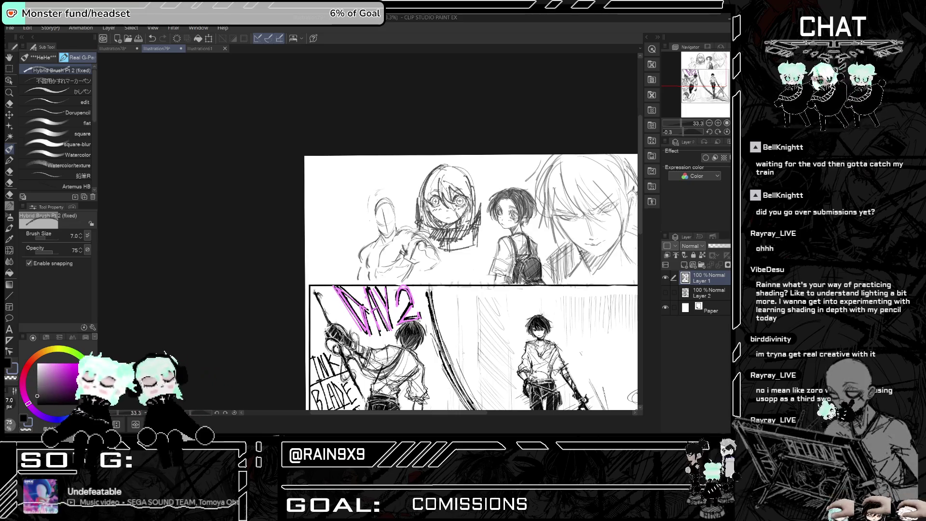
{"action": "mouse_move", "coordinate": [435, 176]}
{"action": "left_mouse_down"}
{"action": "mouse_move", "coordinate": [468, 168]}
{"action": "mouse_move", "coordinate": [418, 217]}
{"action": "left_mouse_up"}
{"action": "scroll", "coordinate": [436, 215], "scroll_direction": "down", "scroll_amount": 1}
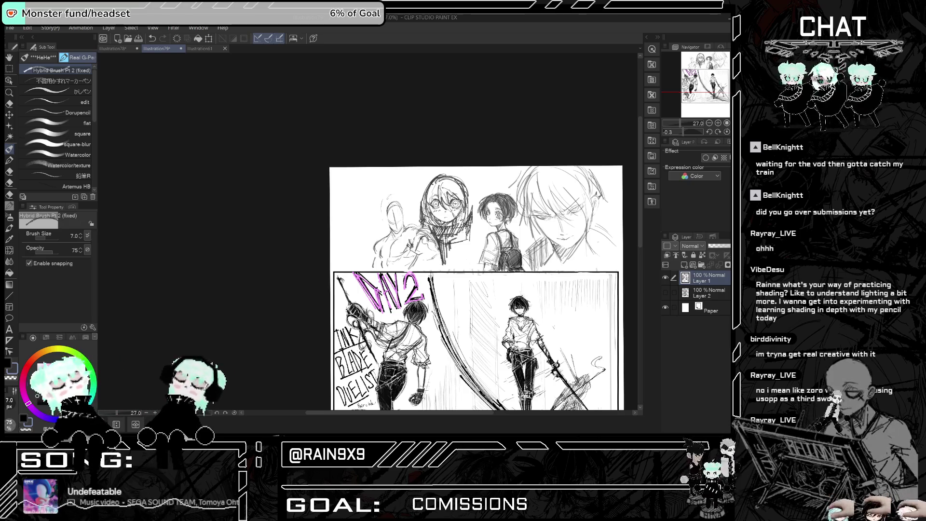
{"action": "scroll", "coordinate": [449, 289], "scroll_direction": "down", "scroll_amount": 2}
{"action": "scroll", "coordinate": [449, 289], "scroll_direction": "up", "scroll_amount": 1}
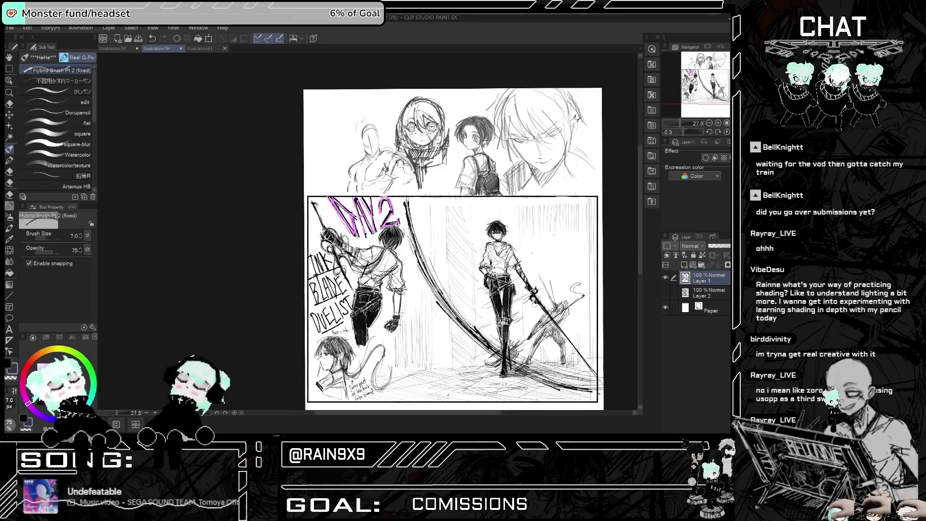
{"action": "scroll", "coordinate": [449, 289], "scroll_direction": "down", "scroll_amount": 1}
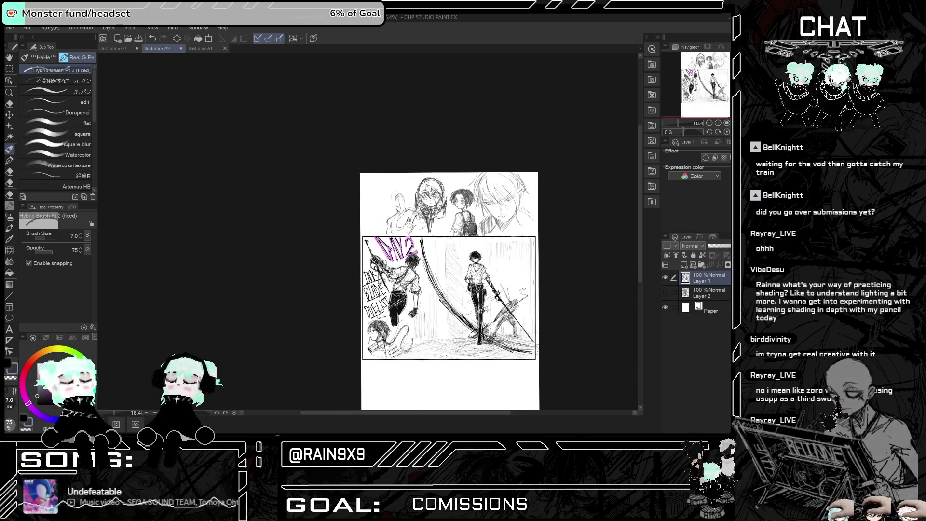
{"action": "key", "text": "ctrl+plus"}
{"action": "key", "text": "ctrl+plus"}
{"action": "key", "text": "ctrl+plus"}
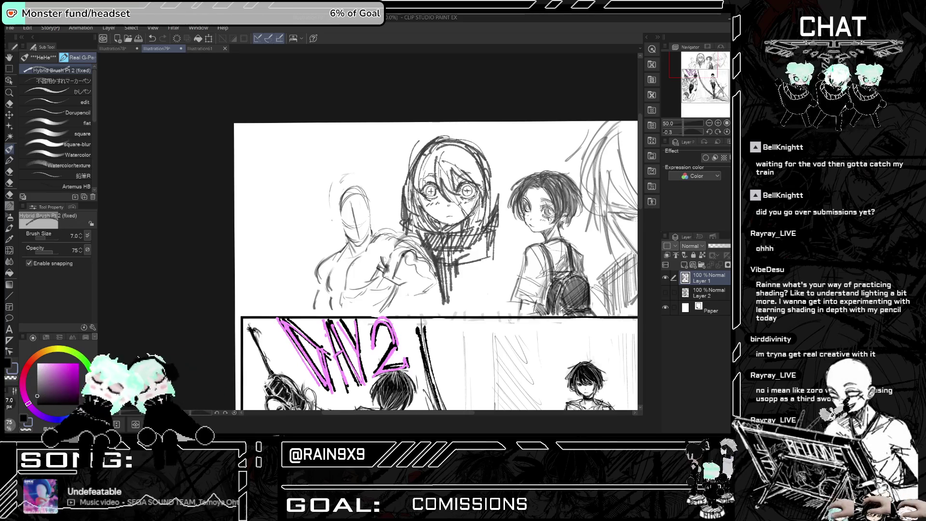
Add strands along the left of the girl's hair, discarding a too-dark stroke for a short strand.
{"action": "mouse_move", "coordinate": [415, 151]}
{"action": "left_mouse_down"}
{"action": "mouse_move", "coordinate": [418, 192]}
{"action": "mouse_move", "coordinate": [416, 171]}
{"action": "left_mouse_up"}
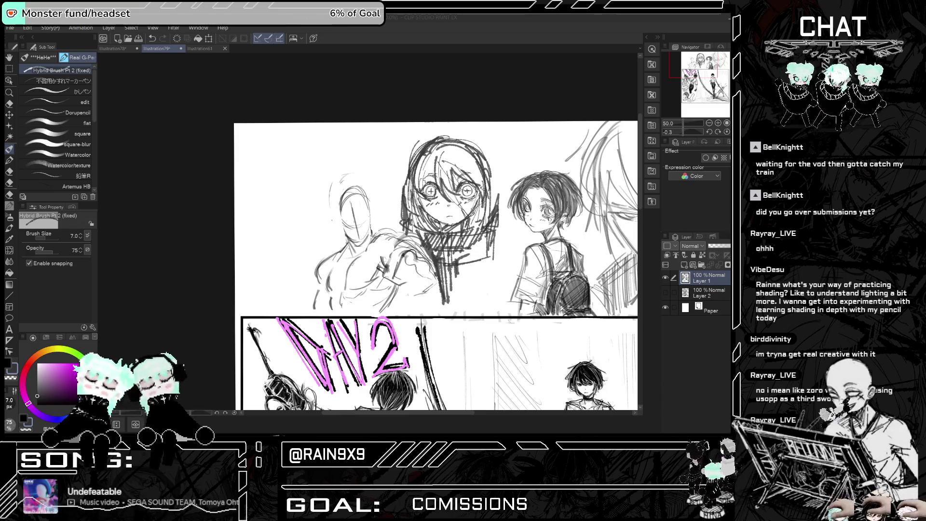
{"action": "left_click_drag", "start_coordinate": [416, 157], "coordinate": [437, 213]}
{"action": "key", "text": "ctrl+z"}
{"action": "key", "text": "ctrl+z"}
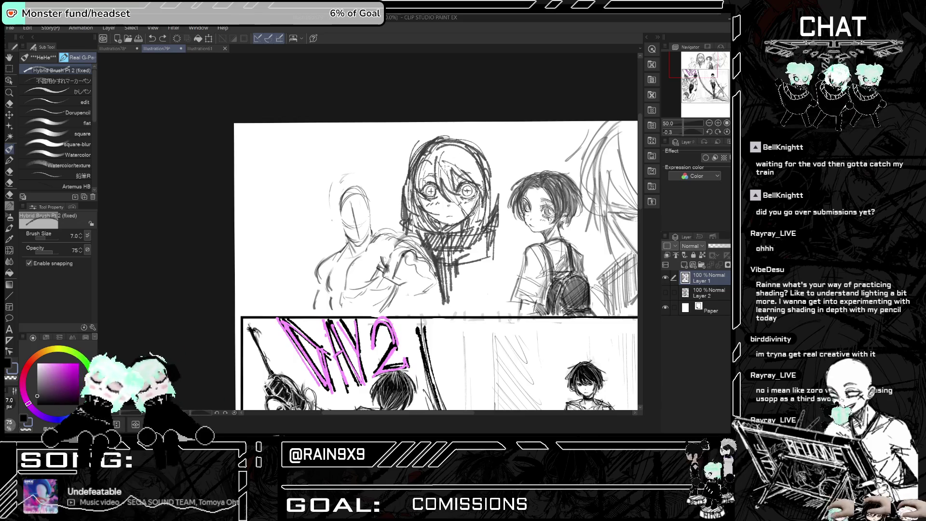
{"action": "mouse_move", "coordinate": [436, 153]}
{"action": "left_mouse_down"}
{"action": "mouse_move", "coordinate": [444, 196]}
{"action": "mouse_move", "coordinate": [418, 206]}
{"action": "left_mouse_up"}
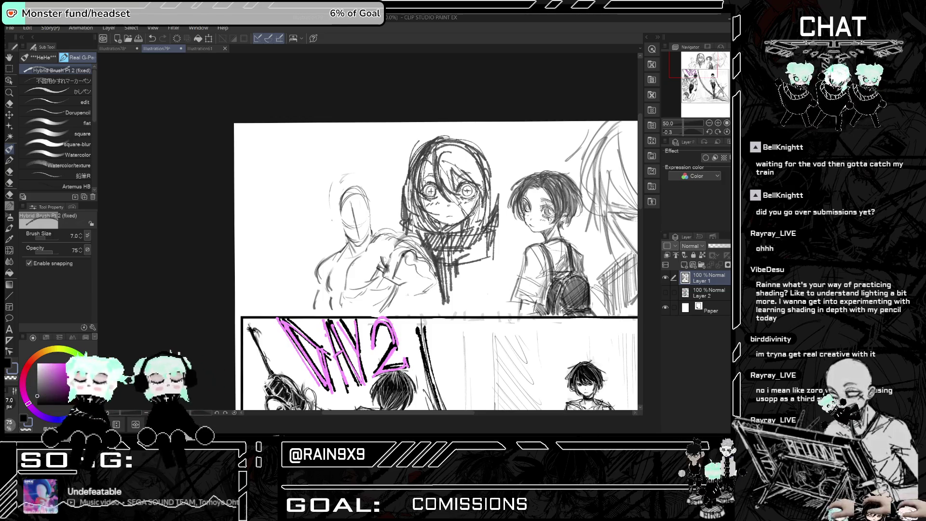
{"action": "scroll", "coordinate": [320, 140], "scroll_direction": "down", "scroll_amount": 3}
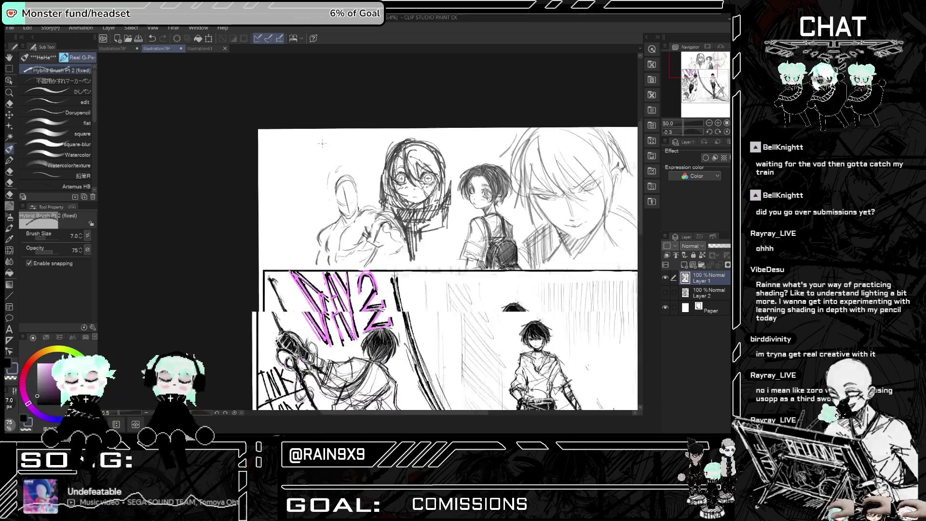
{"action": "scroll", "coordinate": [416, 160], "scroll_direction": "up", "scroll_amount": 8}
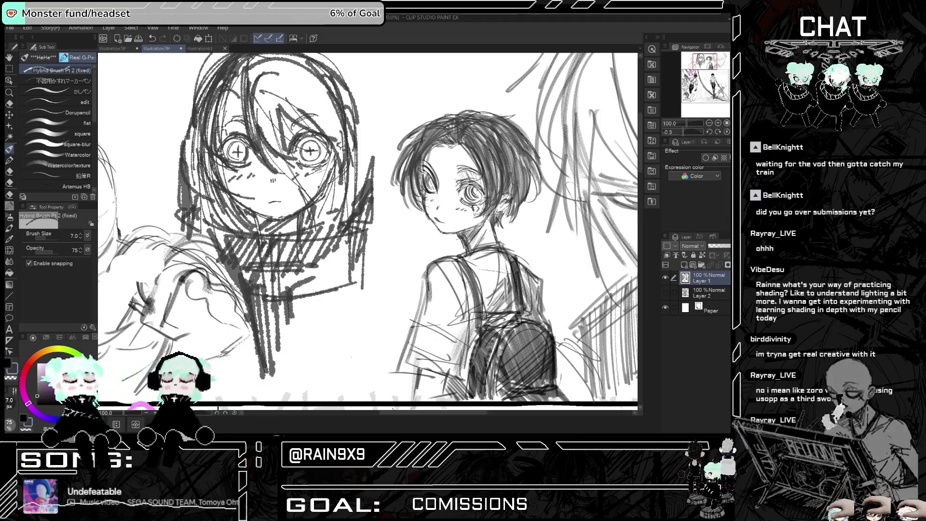
{"action": "key", "text": "h"}
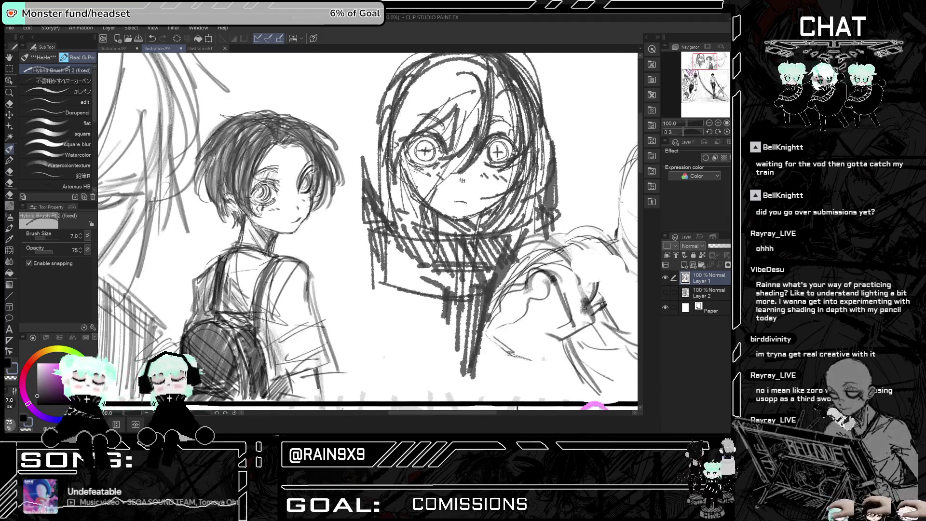
{"action": "key", "text": "h"}
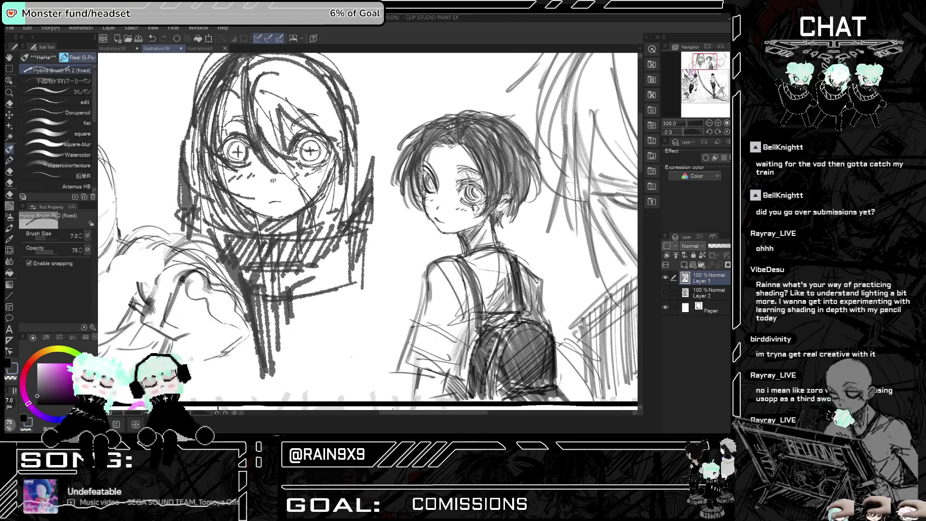
{"action": "scroll", "coordinate": [490, 89], "scroll_direction": "down", "scroll_amount": 2}
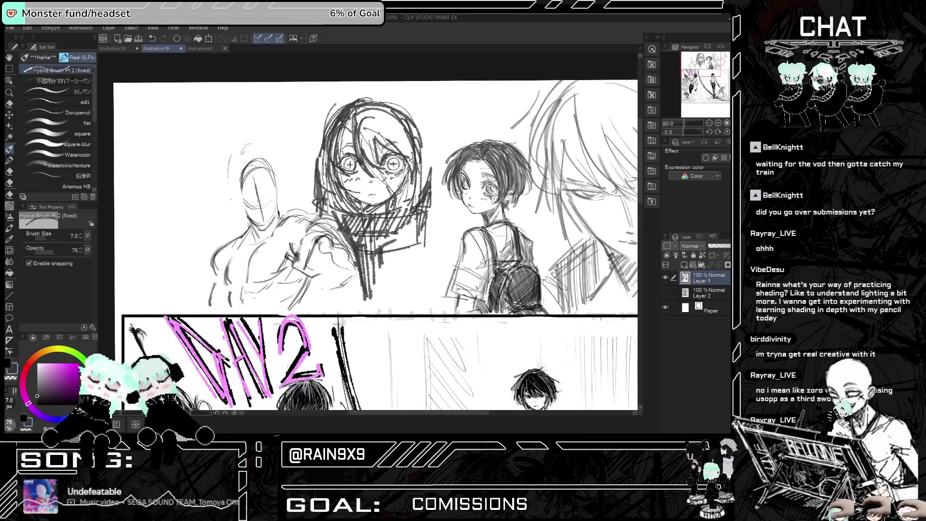
{"action": "key", "text": "h"}
{"action": "scroll", "coordinate": [368, 242], "scroll_direction": "down", "scroll_amount": 1}
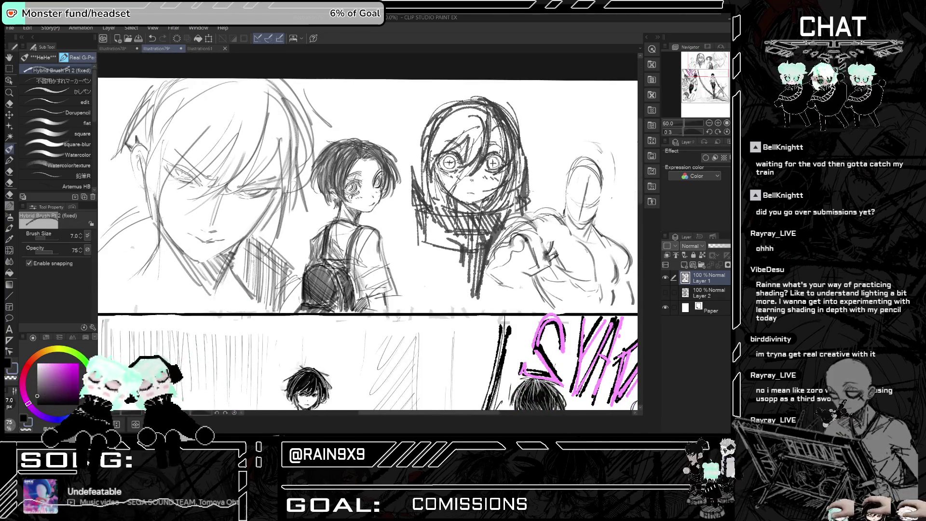
{"action": "scroll", "coordinate": [368, 242], "scroll_direction": "down", "scroll_amount": 1}
{"action": "key", "text": "h"}
{"action": "scroll", "coordinate": [368, 242], "scroll_direction": "up", "scroll_amount": 2}
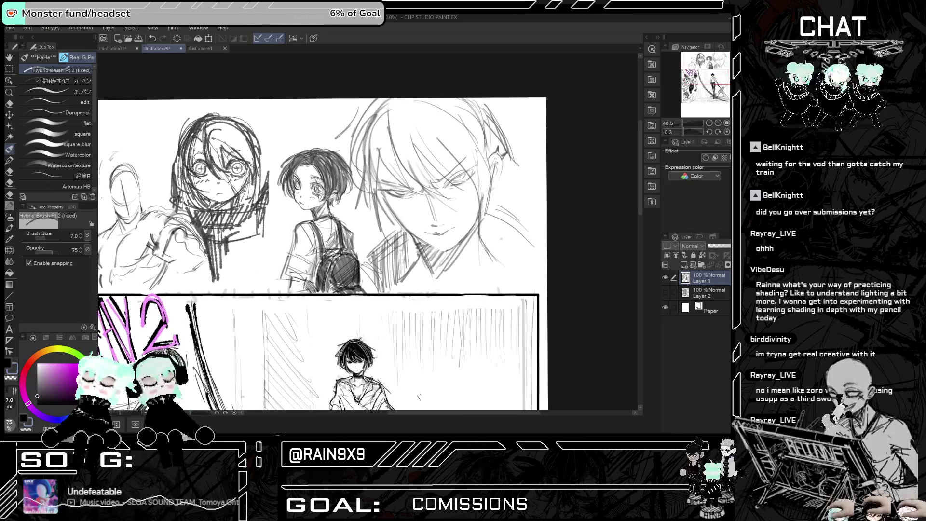
{"action": "scroll", "coordinate": [368, 241], "scroll_direction": "up", "scroll_amount": 1}
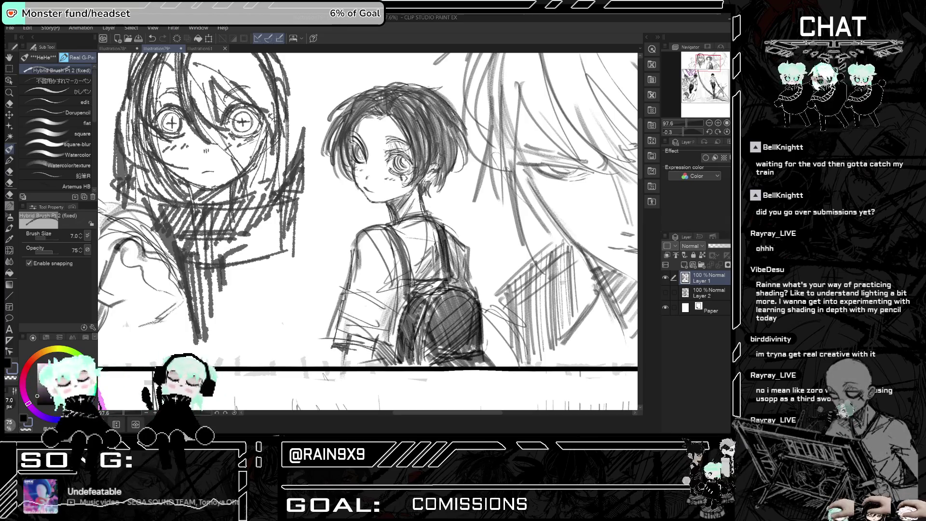
Hatch pencil shading along the right-hand man's jaw and neck, mirroring the view to check it.
{"action": "scroll", "coordinate": [310, 354], "scroll_direction": "down", "scroll_amount": 5}
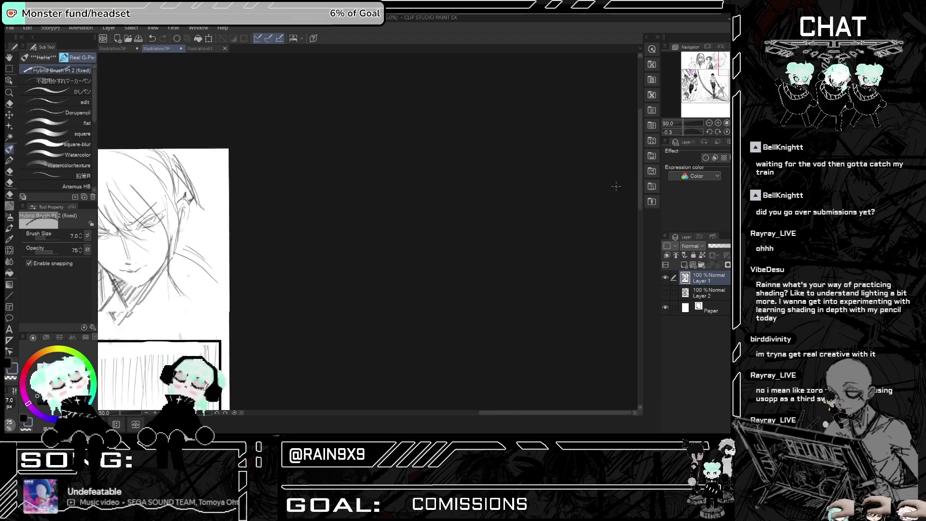
{"action": "scroll", "coordinate": [614, 187], "scroll_direction": "down", "scroll_amount": 3}
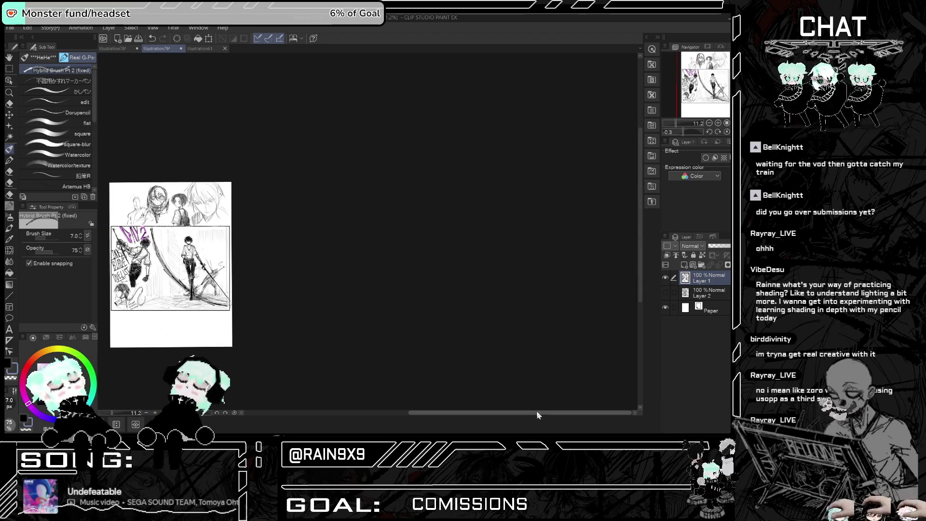
{"action": "scroll", "coordinate": [537, 410], "scroll_direction": "up", "scroll_amount": 2}
{"action": "scroll", "coordinate": [349, 196], "scroll_direction": "up", "scroll_amount": 4}
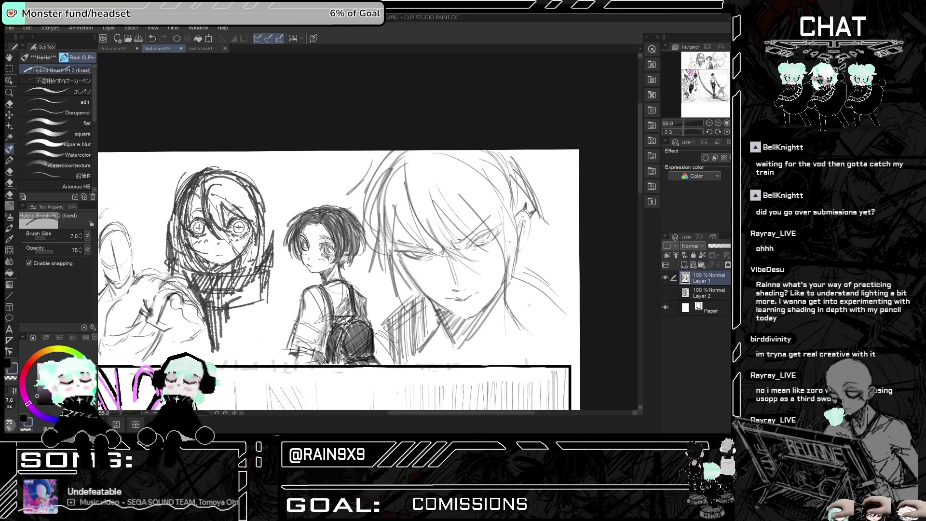
{"action": "left_click_drag", "start_coordinate": [401, 265], "coordinate": [444, 309]}
{"action": "left_click_drag", "start_coordinate": [415, 282], "coordinate": [468, 321]}
{"action": "key", "text": "h"}
{"action": "key", "text": "h"}
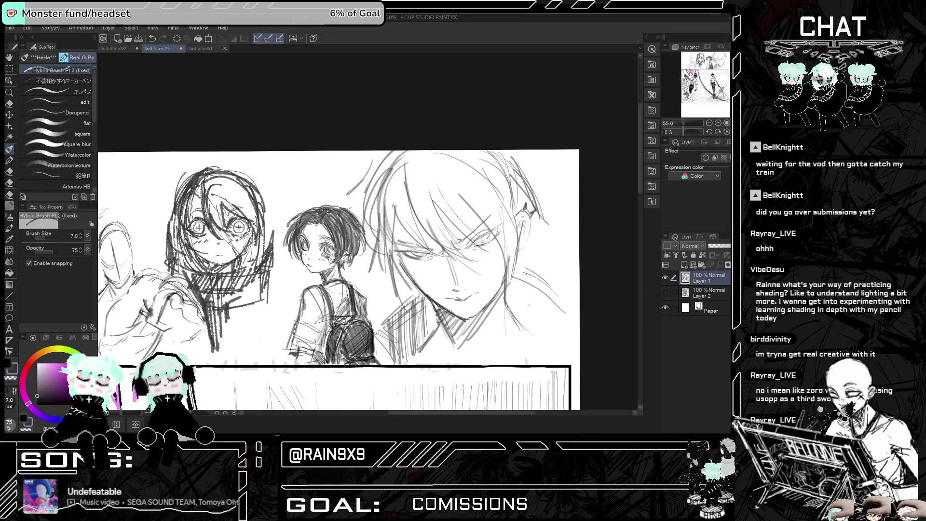
Check the sketches zoomed out and mirrored, then refine the man's mouth with short strokes.
{"action": "key", "text": "ctrl+minus"}
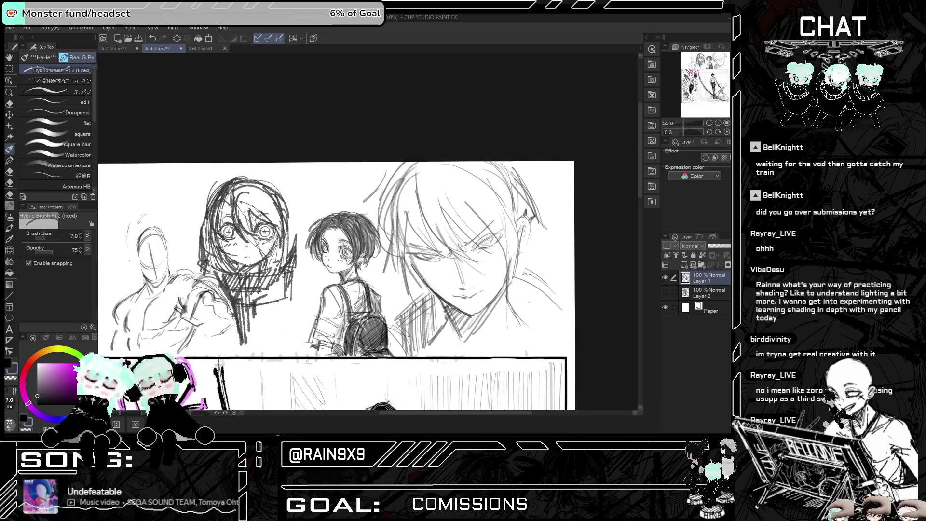
{"action": "key", "text": "ctrl+plus"}
{"action": "key", "text": "ctrl+plus"}
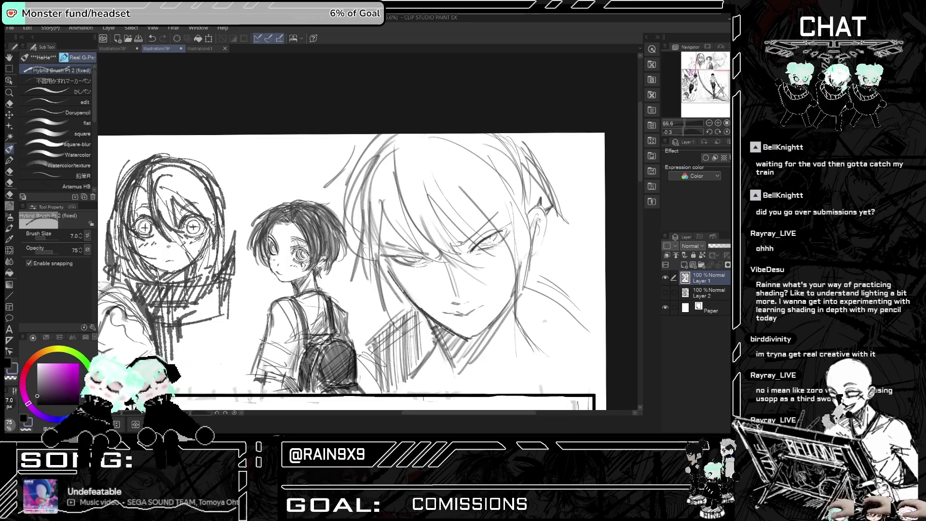
{"action": "key", "text": "h"}
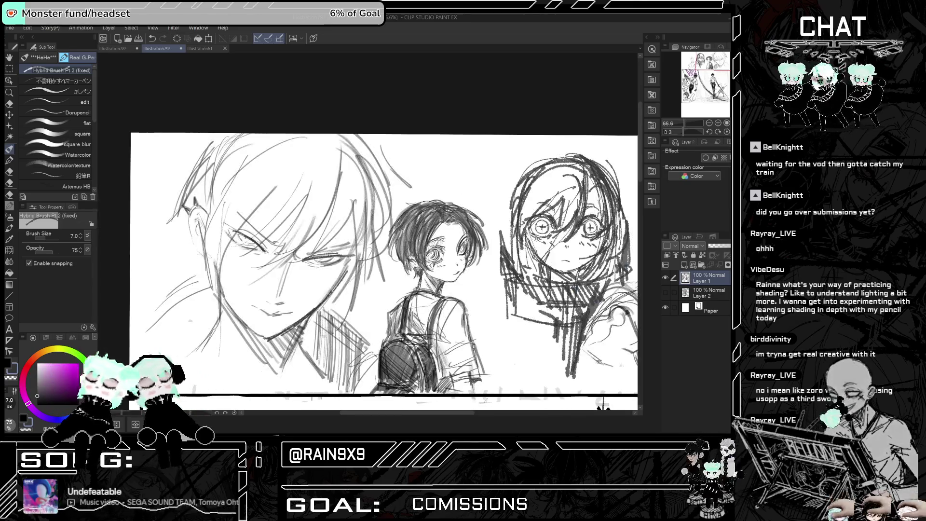
{"action": "key", "text": "h"}
{"action": "left_click_drag", "start_coordinate": [456, 316], "coordinate": [486, 304]}
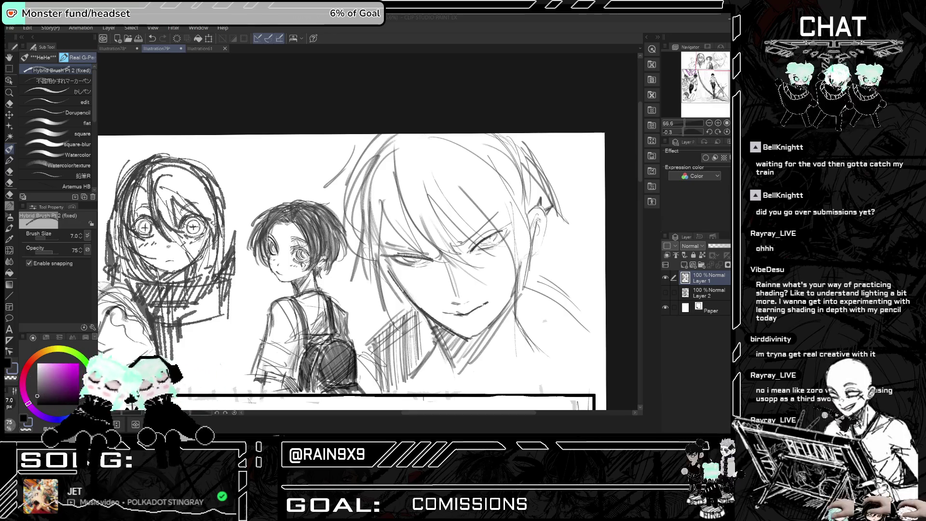
Draw short pencil strokes near the bowed man's ear.
{"action": "left_click_drag", "start_coordinate": [538, 215], "coordinate": [534, 242]}
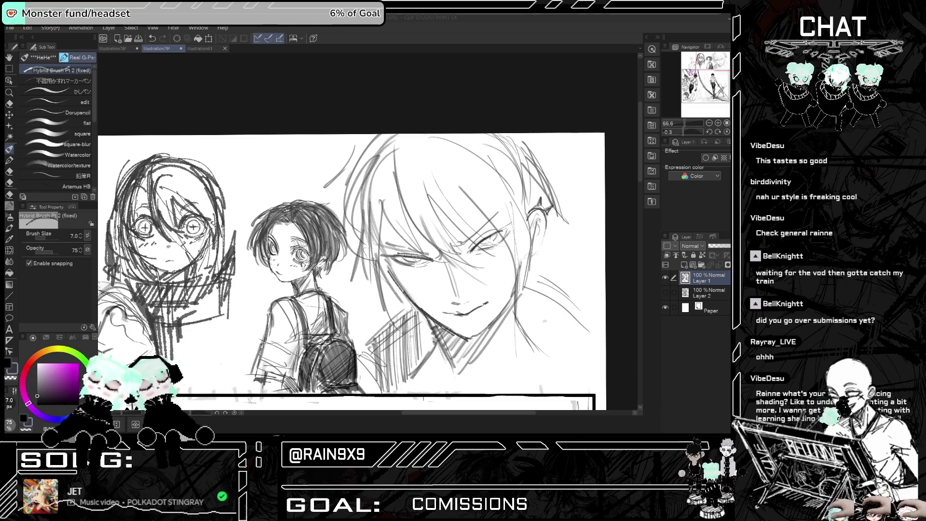
{"action": "scroll", "coordinate": [470, 223], "scroll_direction": "down", "scroll_amount": 5}
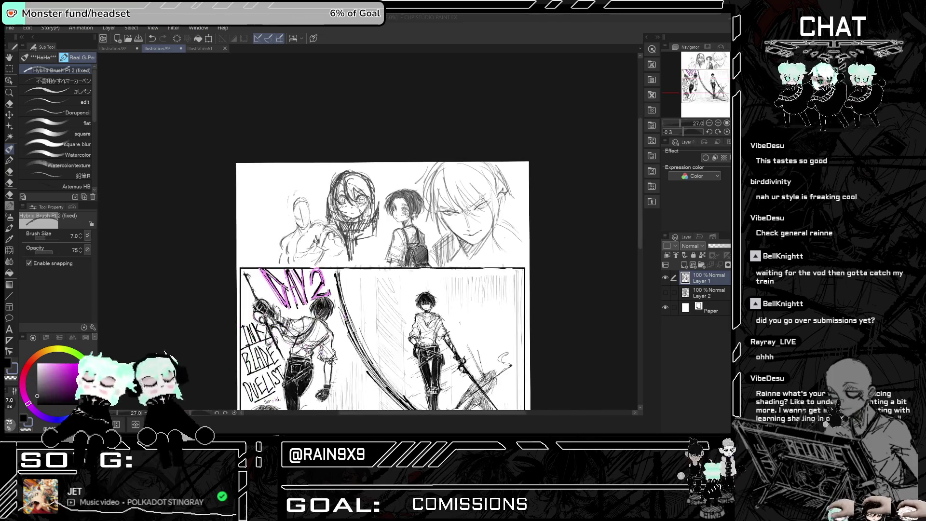
{"action": "scroll", "coordinate": [471, 222], "scroll_direction": "up", "scroll_amount": 6}
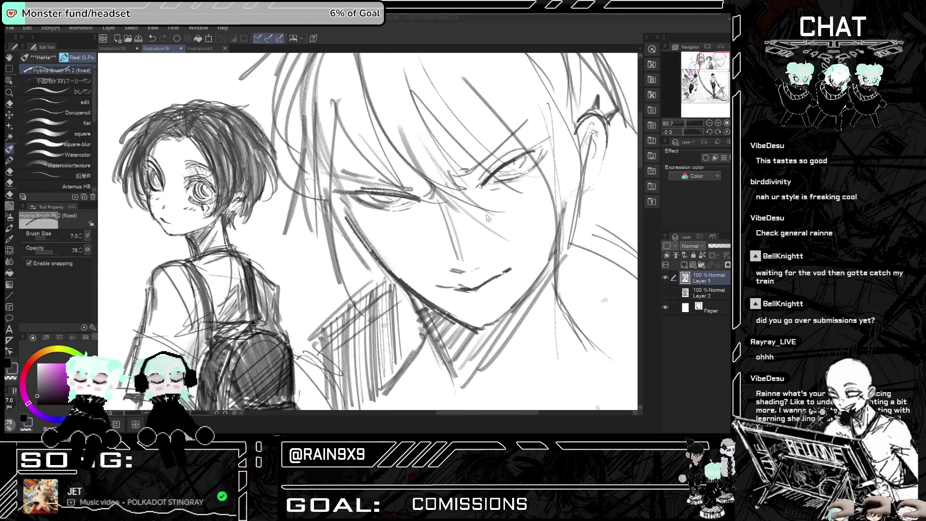
{"action": "mouse_move", "coordinate": [463, 288]}
{"action": "left_mouse_down"}
{"action": "mouse_move", "coordinate": [468, 299]}
{"action": "mouse_move", "coordinate": [465, 290]}
{"action": "mouse_move", "coordinate": [477, 294]}
{"action": "left_mouse_up"}
{"action": "key", "text": "ctrl+z"}
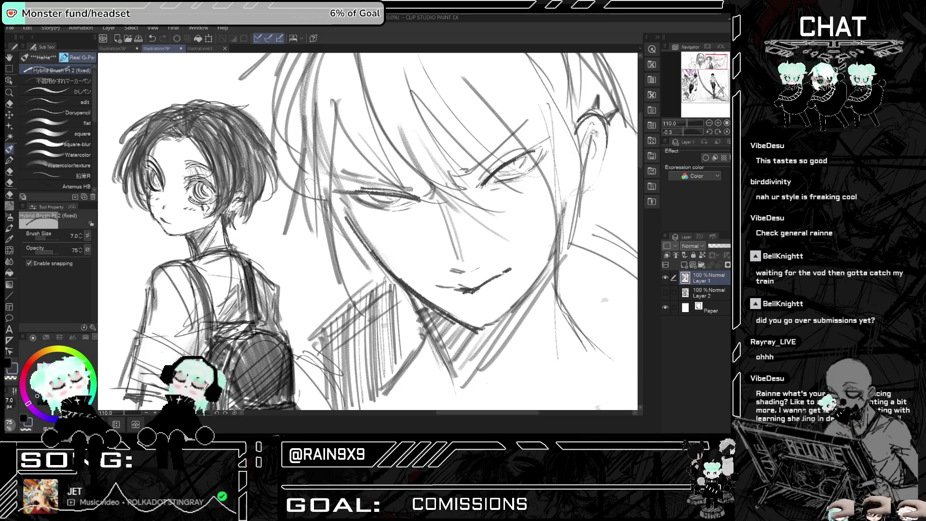
{"action": "key", "text": "h"}
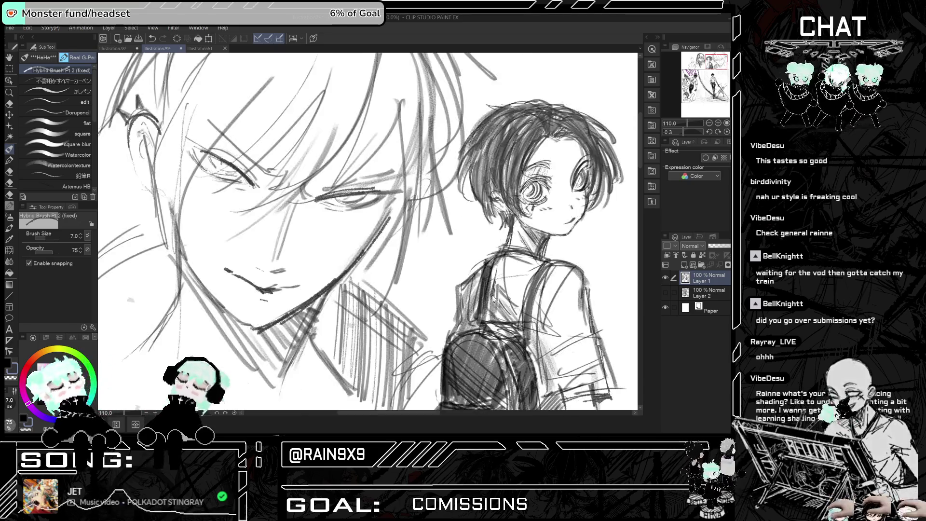
{"action": "key", "text": "h"}
{"action": "scroll", "coordinate": [312, 121], "scroll_direction": "down", "scroll_amount": 3}
{"action": "scroll", "coordinate": [384, 173], "scroll_direction": "down", "scroll_amount": 3}
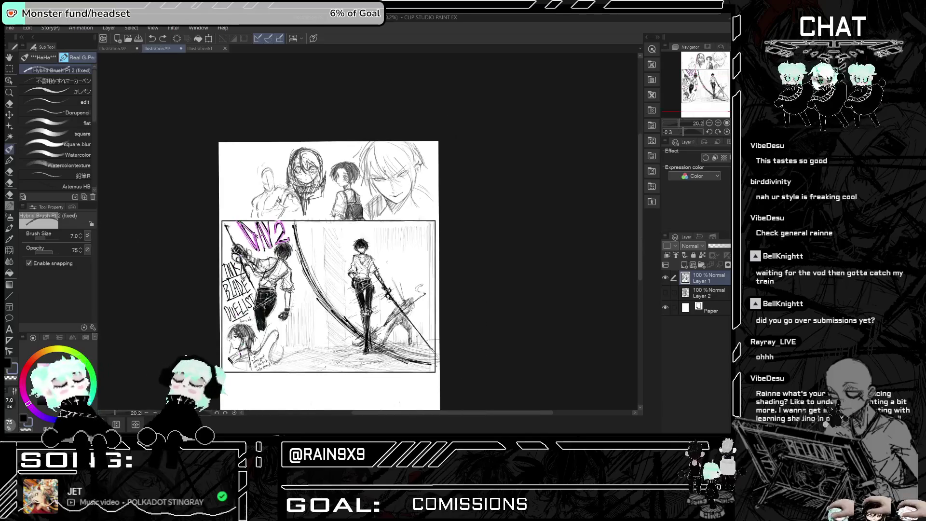
{"action": "scroll", "coordinate": [304, 171], "scroll_direction": "up", "scroll_amount": 4}
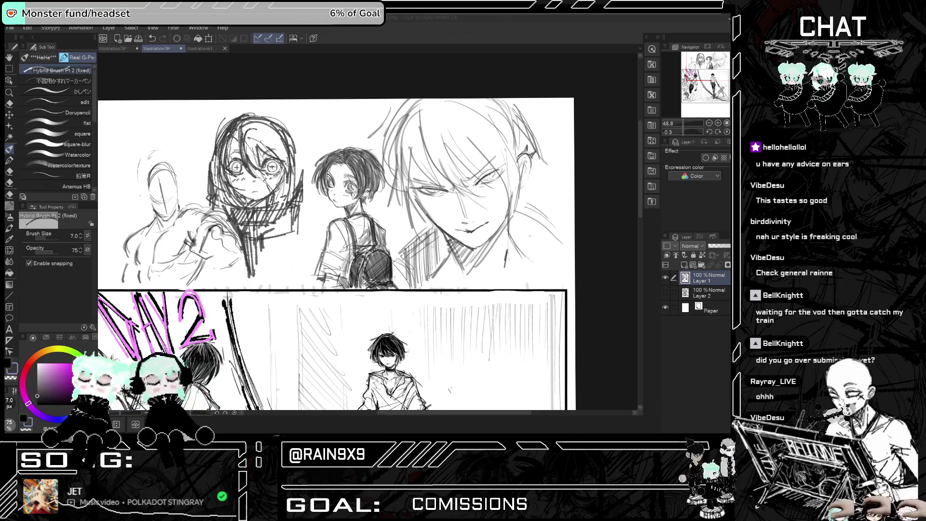
Sketch a small arc ear outline beside the faceless figure's head, discarding misplaced strokes.
{"action": "scroll", "coordinate": [536, 152], "scroll_direction": "down", "scroll_amount": 5}
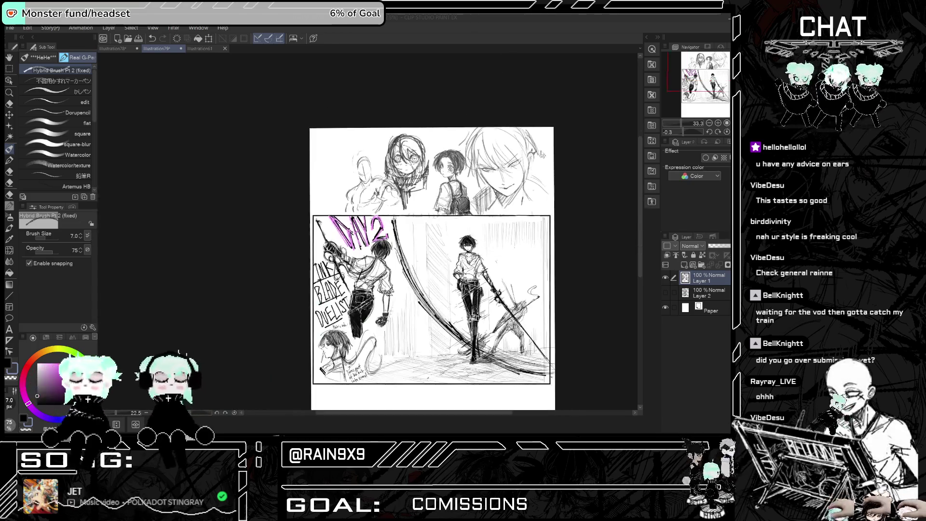
{"action": "scroll", "coordinate": [376, 143], "scroll_direction": "up", "scroll_amount": 3}
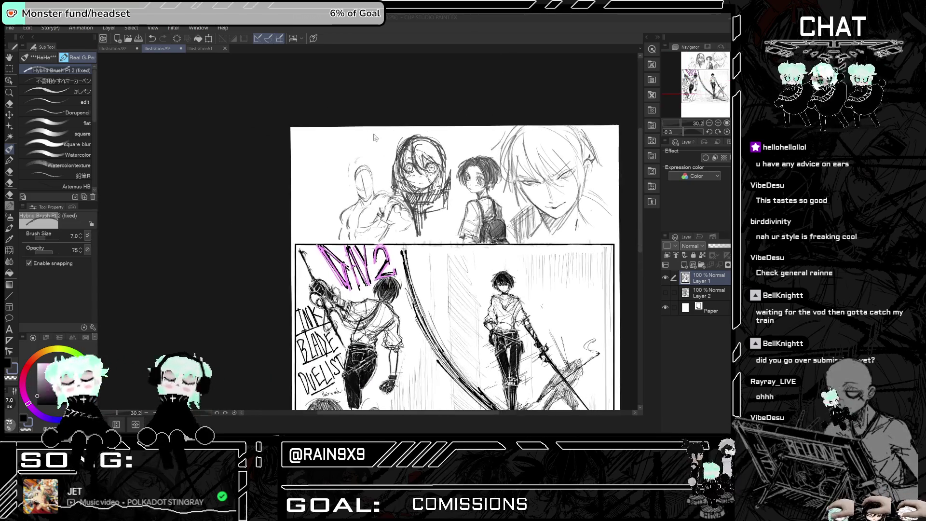
{"action": "scroll", "coordinate": [316, 148], "scroll_direction": "up", "scroll_amount": 5}
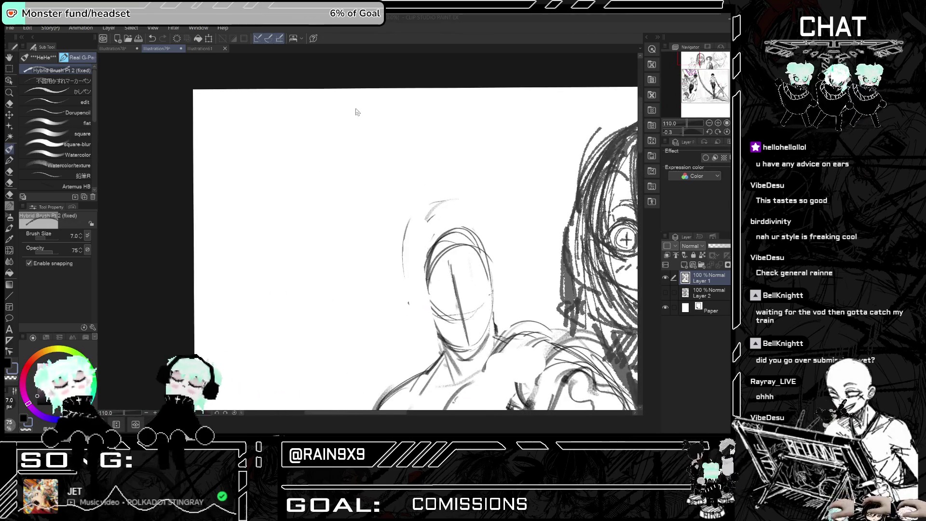
{"action": "left_click_drag", "start_coordinate": [341, 169], "coordinate": [371, 171]}
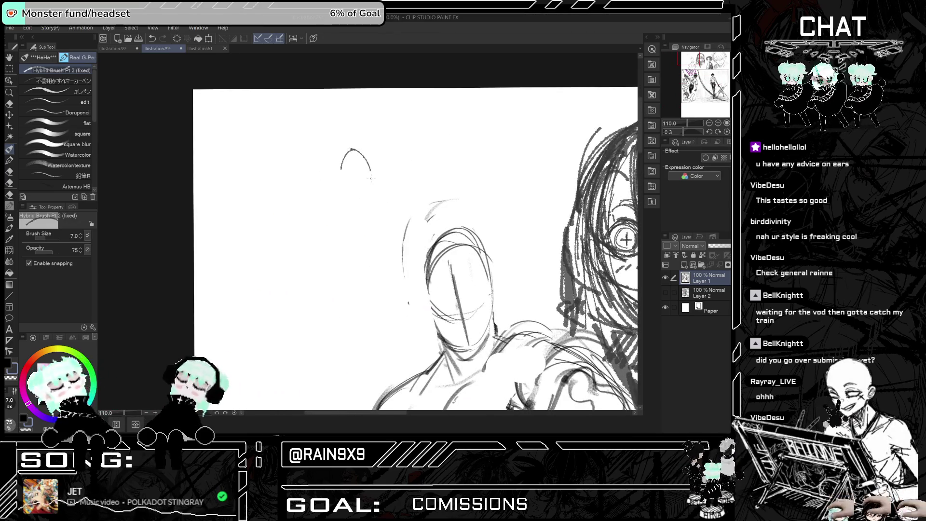
{"action": "key", "text": "ctrl+z"}
{"action": "mouse_move", "coordinate": [322, 202]}
{"action": "left_mouse_down"}
{"action": "mouse_move", "coordinate": [340, 190]}
{"action": "mouse_move", "coordinate": [342, 222]}
{"action": "mouse_move", "coordinate": [344, 206]}
{"action": "mouse_move", "coordinate": [324, 225]}
{"action": "left_mouse_up"}
{"action": "key", "text": "ctrl+z"}
{"action": "key", "text": "ctrl+z"}
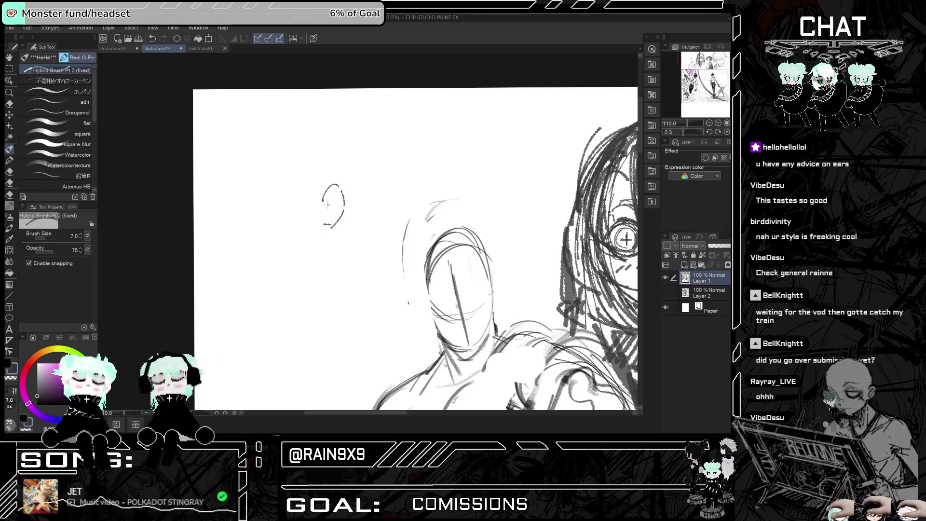
Rework the ear with inner detail and a redrawn outline, checking it in the mirrored view.
{"action": "mouse_move", "coordinate": [340, 193]}
{"action": "left_mouse_down"}
{"action": "mouse_move", "coordinate": [329, 203]}
{"action": "mouse_move", "coordinate": [334, 218]}
{"action": "left_mouse_up"}
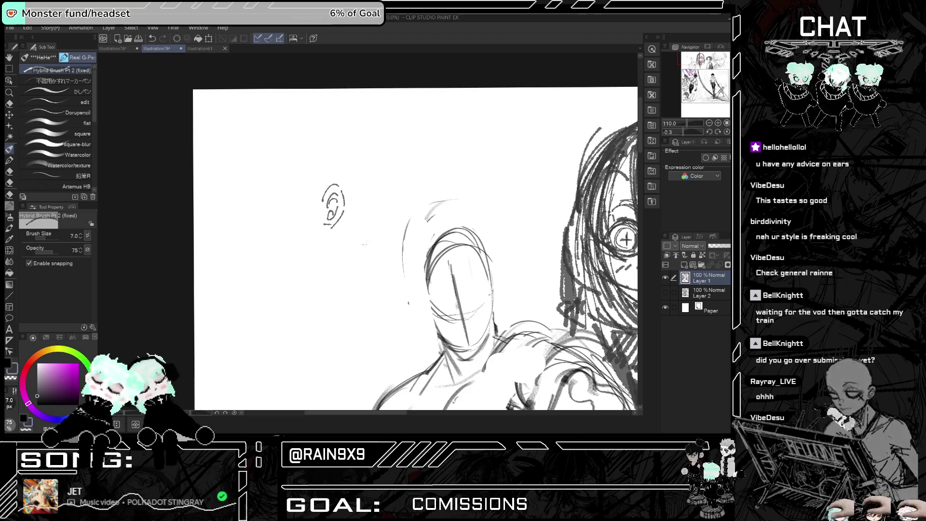
{"action": "key", "text": "h"}
{"action": "key", "text": "h"}
{"action": "key", "text": "ctrl+z"}
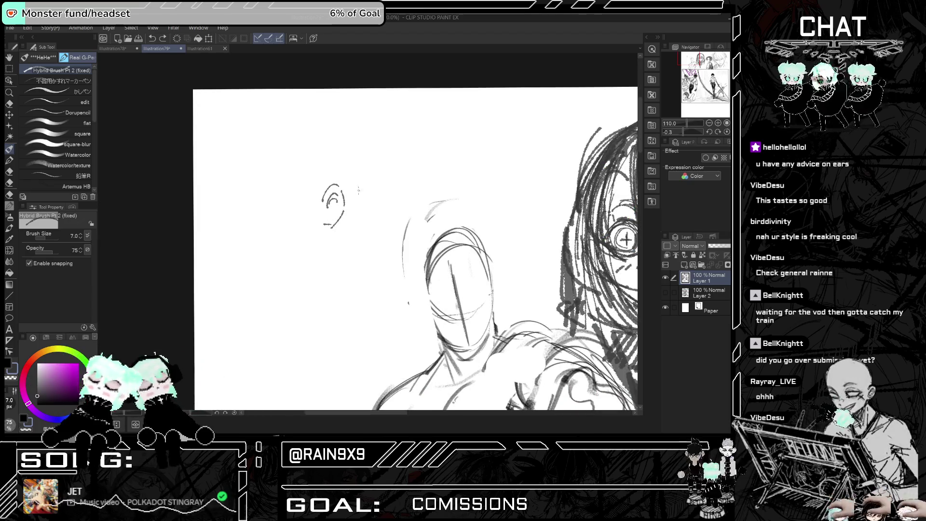
{"action": "key", "text": "ctrl+z"}
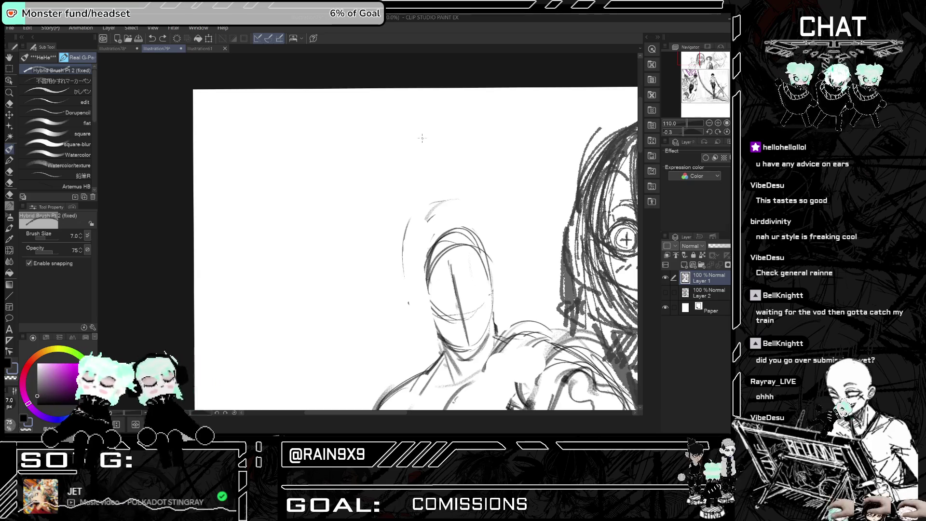
{"action": "mouse_move", "coordinate": [376, 201]}
{"action": "left_mouse_down"}
{"action": "mouse_move", "coordinate": [388, 190]}
{"action": "mouse_move", "coordinate": [390, 215]}
{"action": "mouse_move", "coordinate": [374, 236]}
{"action": "left_mouse_up"}
{"action": "key", "text": "ctrl+z"}
{"action": "key", "text": "ctrl+z"}
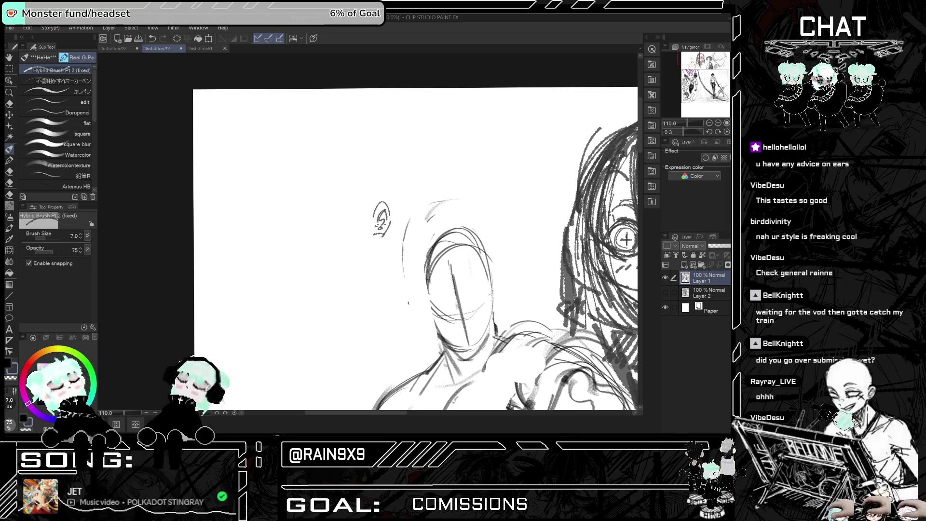
{"action": "key", "text": "h"}
{"action": "key", "text": "h"}
{"action": "scroll", "coordinate": [372, 205], "scroll_direction": "down", "scroll_amount": 5}
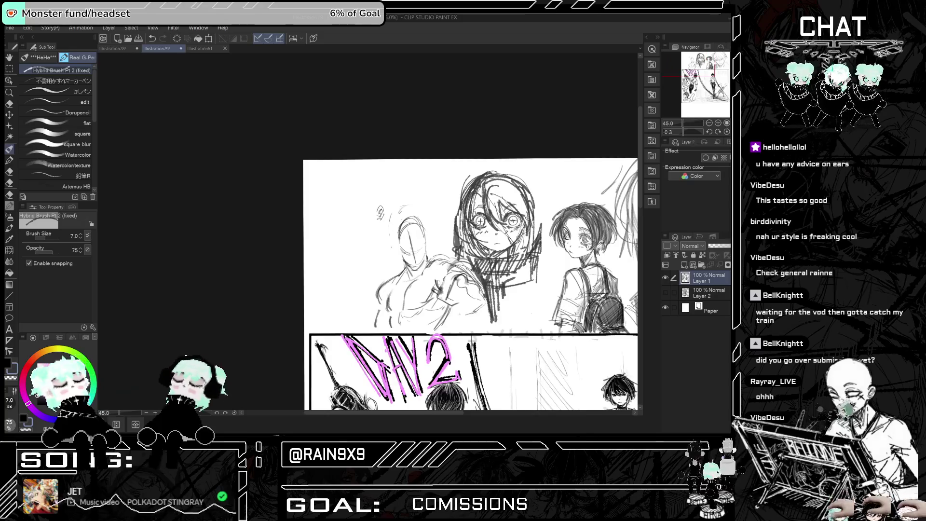
{"action": "scroll", "coordinate": [372, 205], "scroll_direction": "down", "scroll_amount": 1}
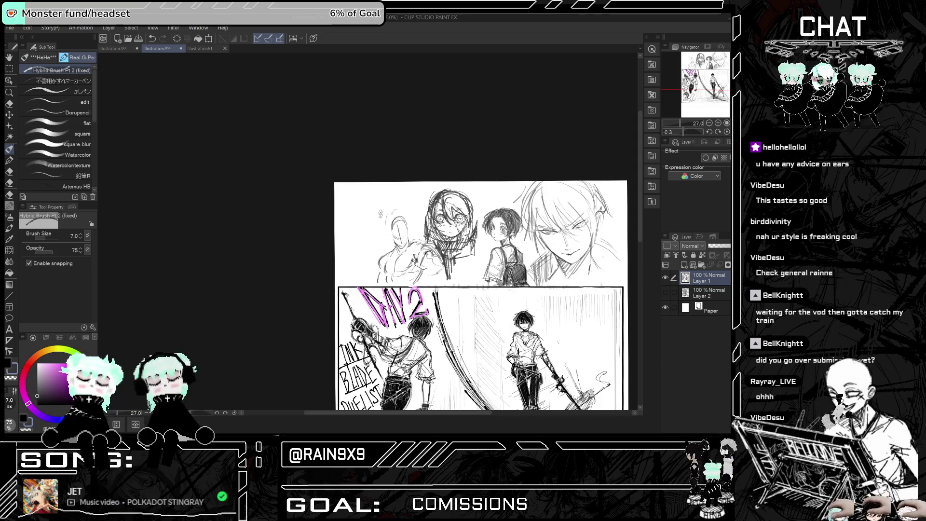
{"action": "scroll", "coordinate": [437, 181], "scroll_direction": "down", "scroll_amount": 2}
{"action": "scroll", "coordinate": [437, 226], "scroll_direction": "up", "scroll_amount": 3}
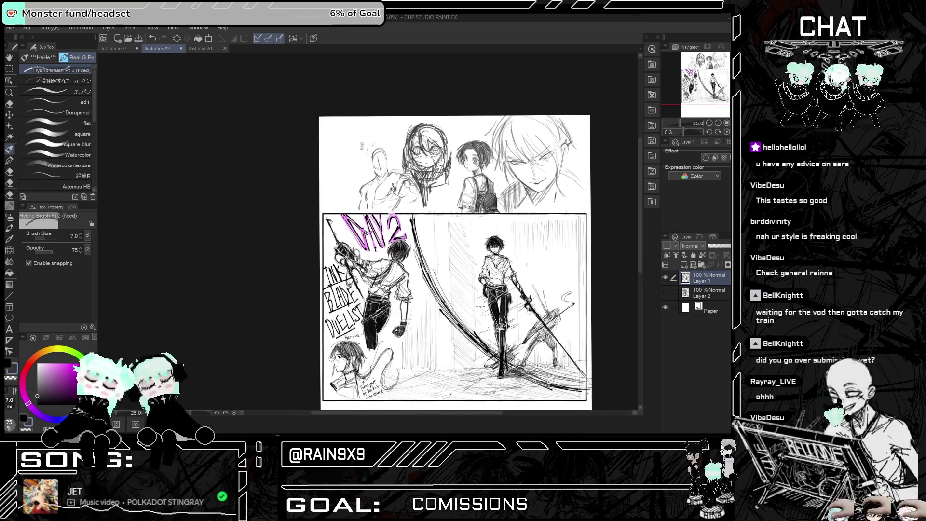